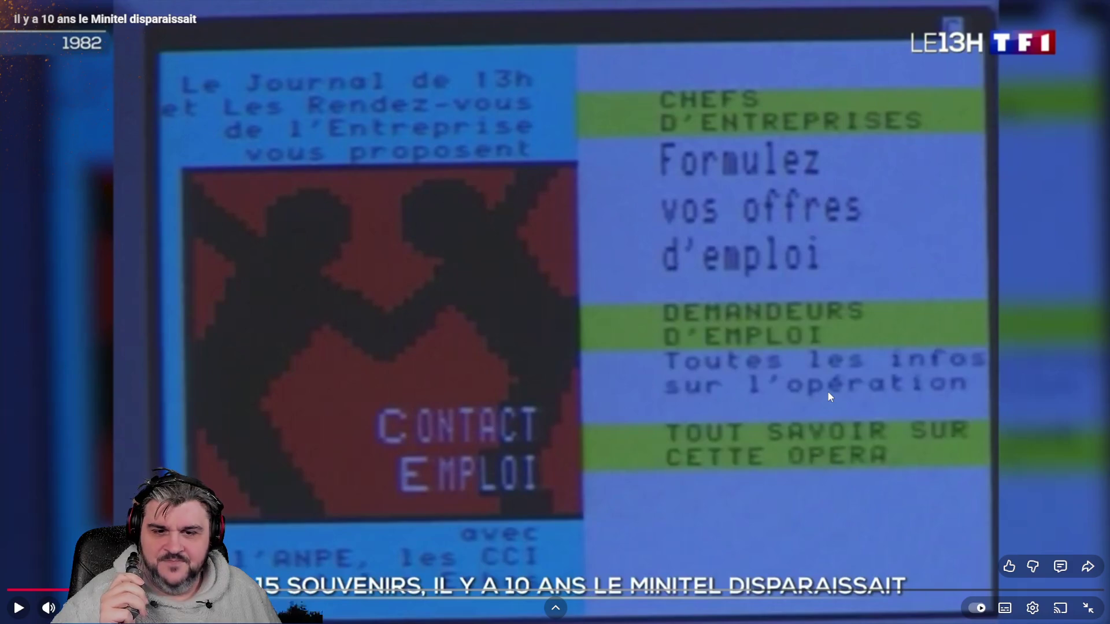
# Play the Minitel report on to the INA clip and pause on the presenter at a terminal.
pyautogui.click(717, 354)
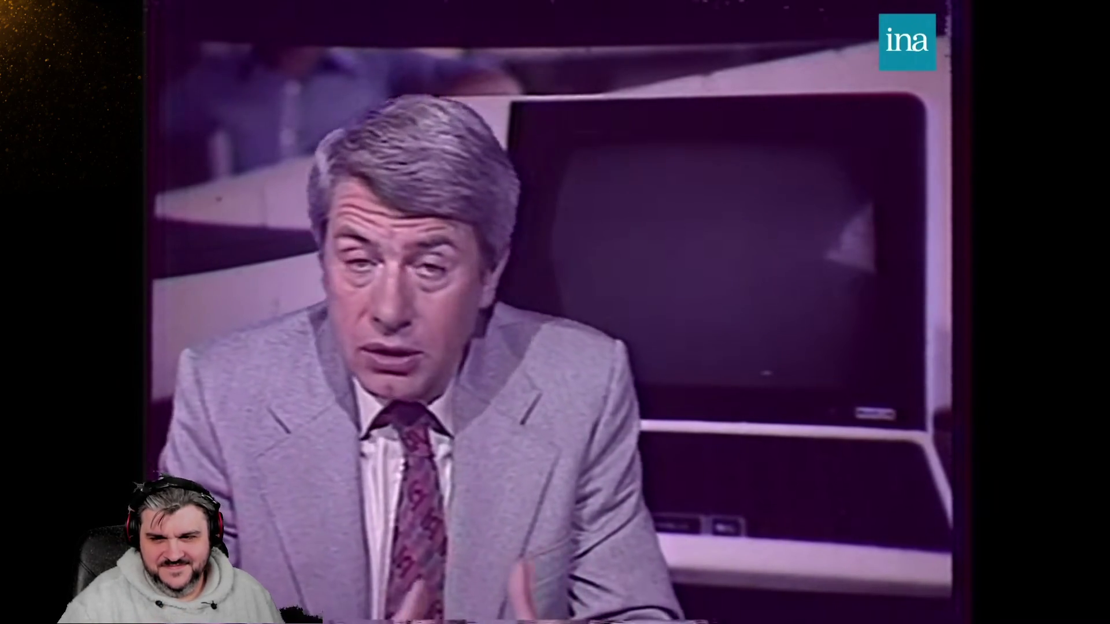
pyautogui.click(647, 412)
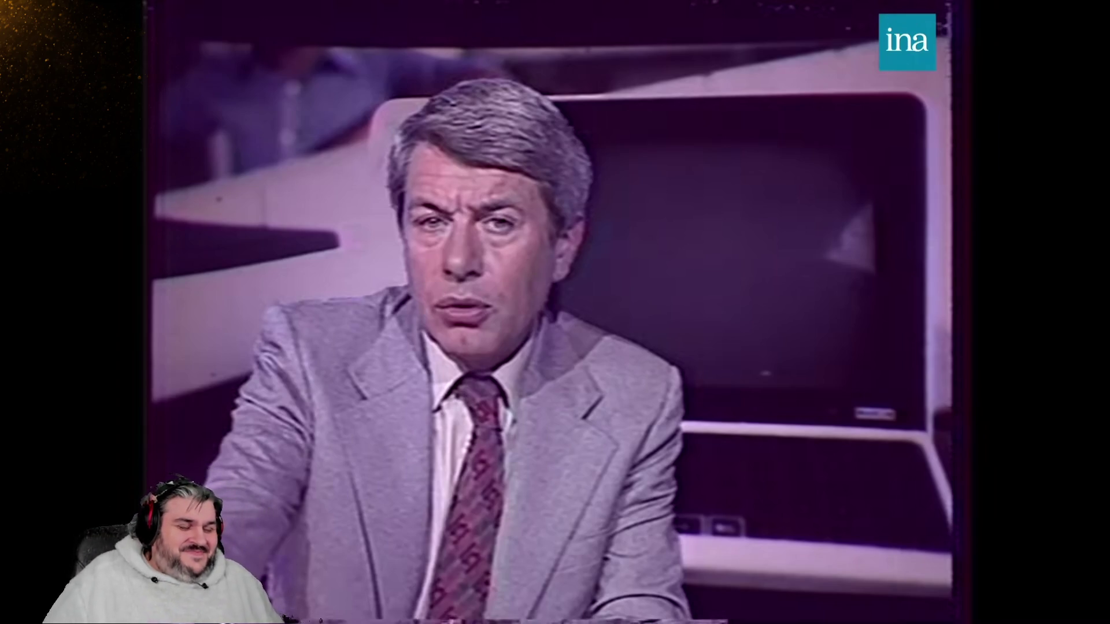
# Toggle the INA video briefly, then resume it past the Télétel posters to the keypad footage.
pyautogui.click(757, 293)
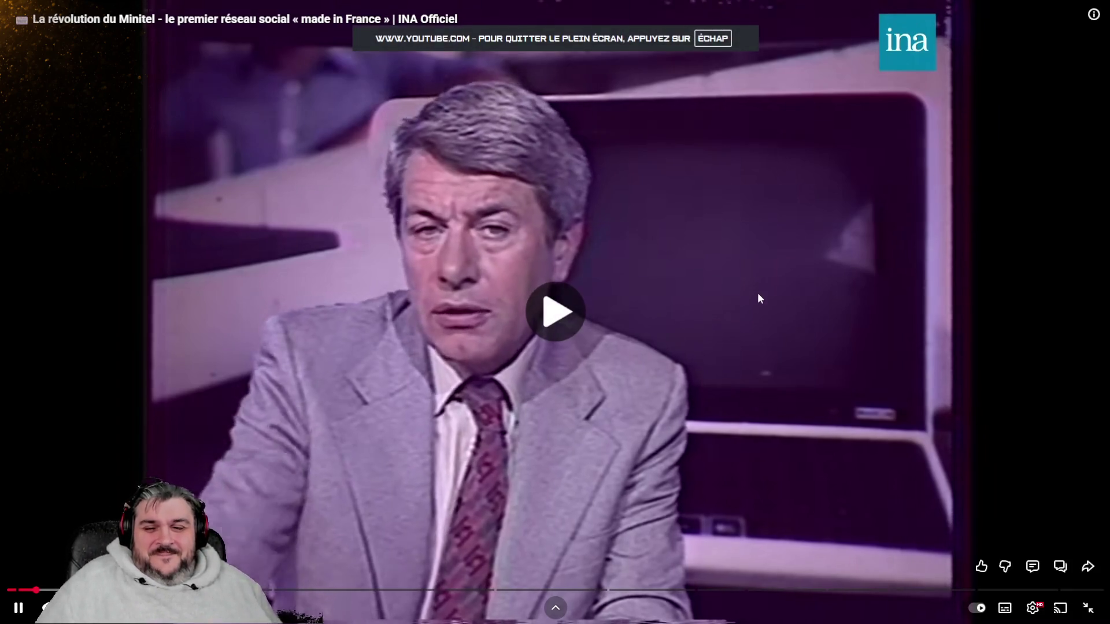
pyautogui.click(764, 299)
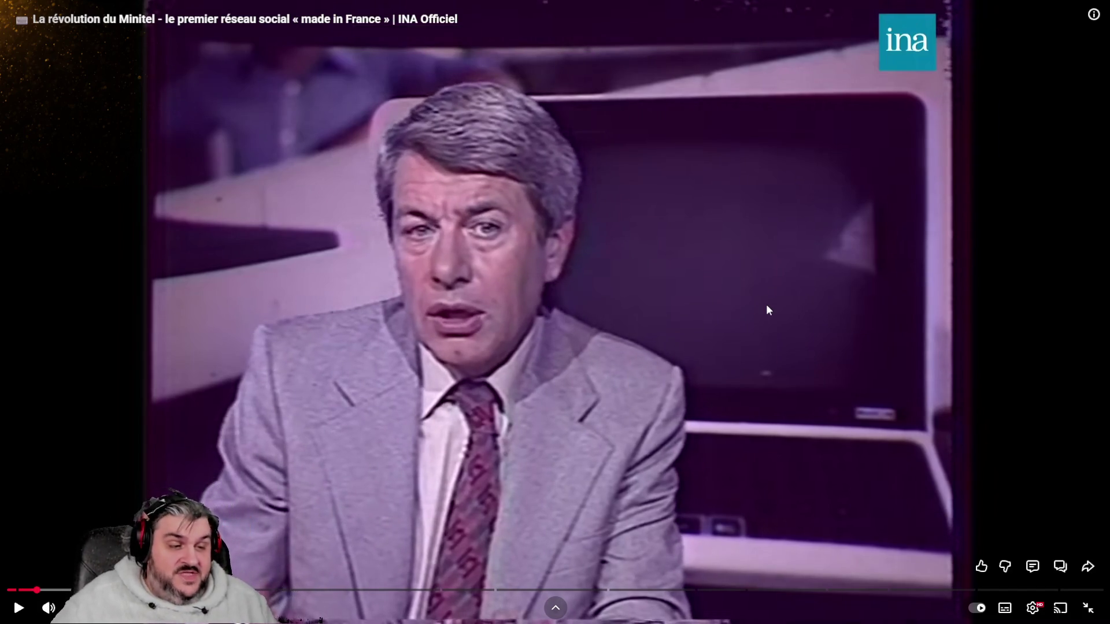
pyautogui.click(640, 387)
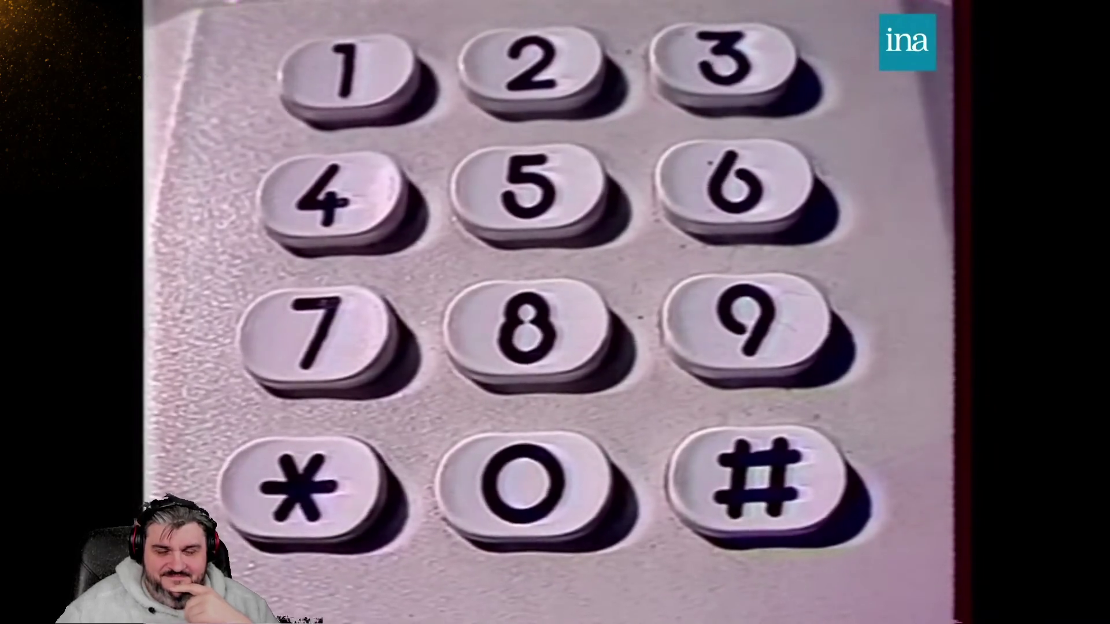
# Hold on the telephone keypad close-up, resume, then pause on the Minitel screen close-up.
pyautogui.click(688, 321)
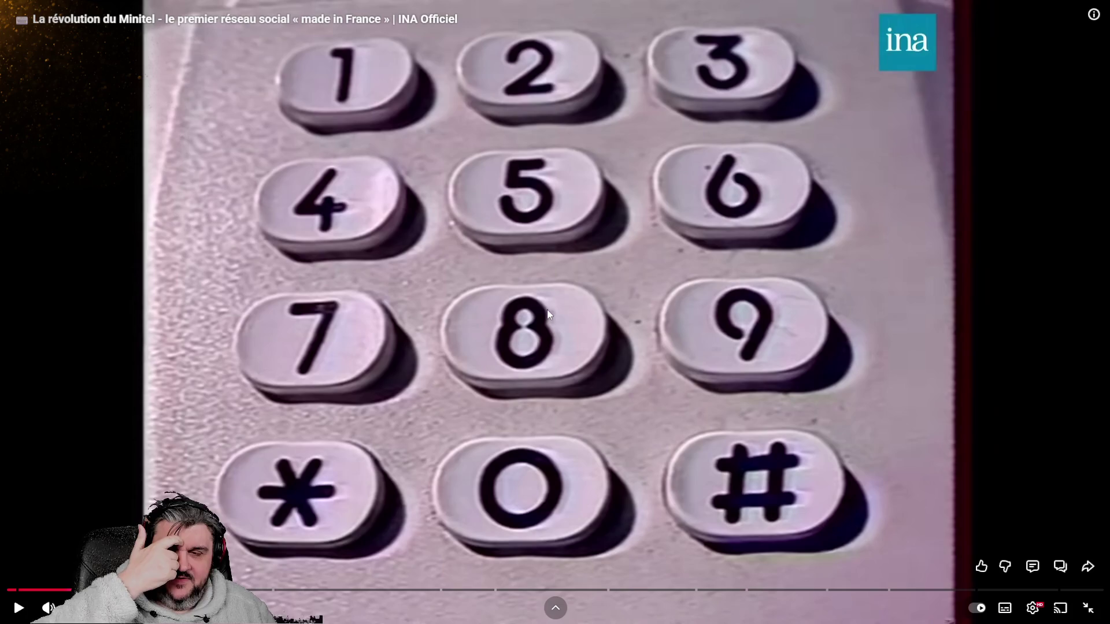
pyautogui.click(536, 321)
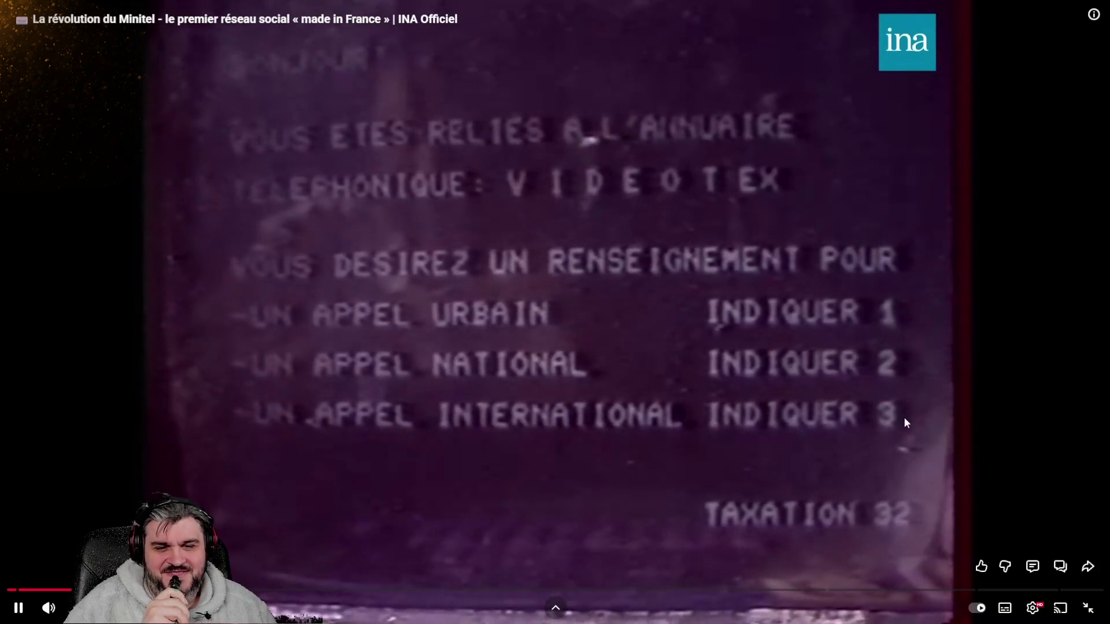
pyautogui.click(903, 418)
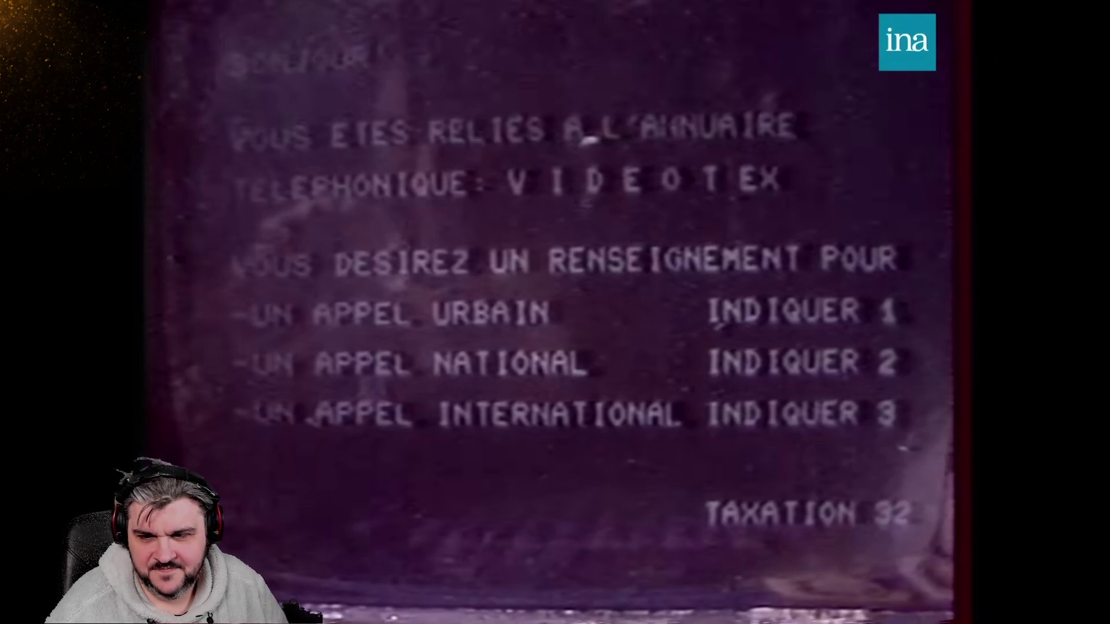
# Resume the report from the VIDEOTEX directory screen showing TAXATION 32.
pyautogui.click(734, 412)
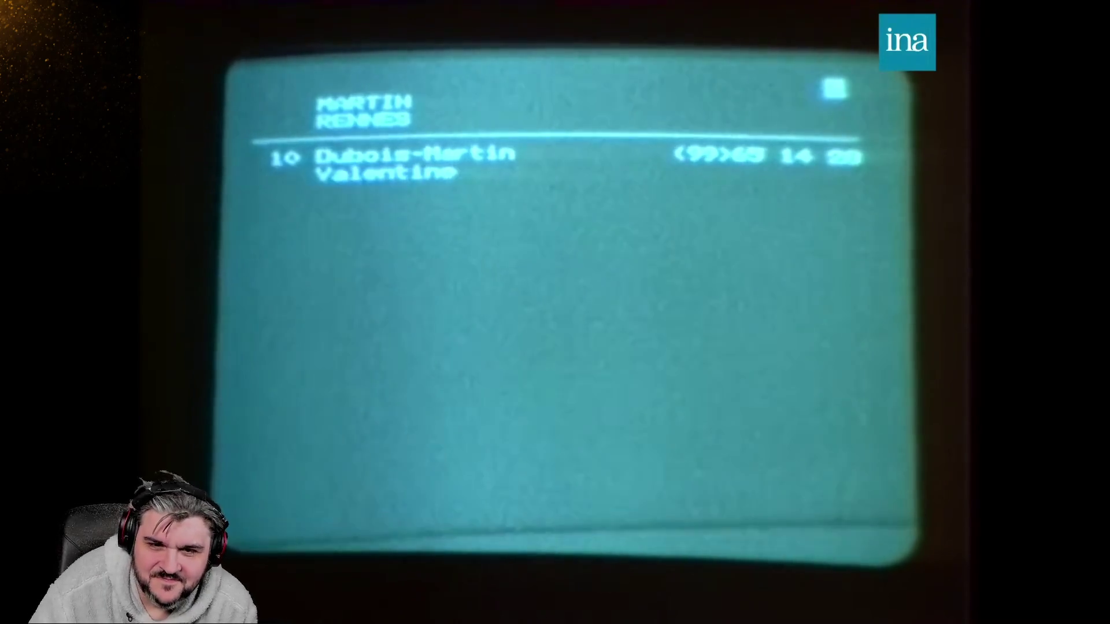
# Pause the report on the tenth MARTIN listing for RENNES.
pyautogui.click(736, 417)
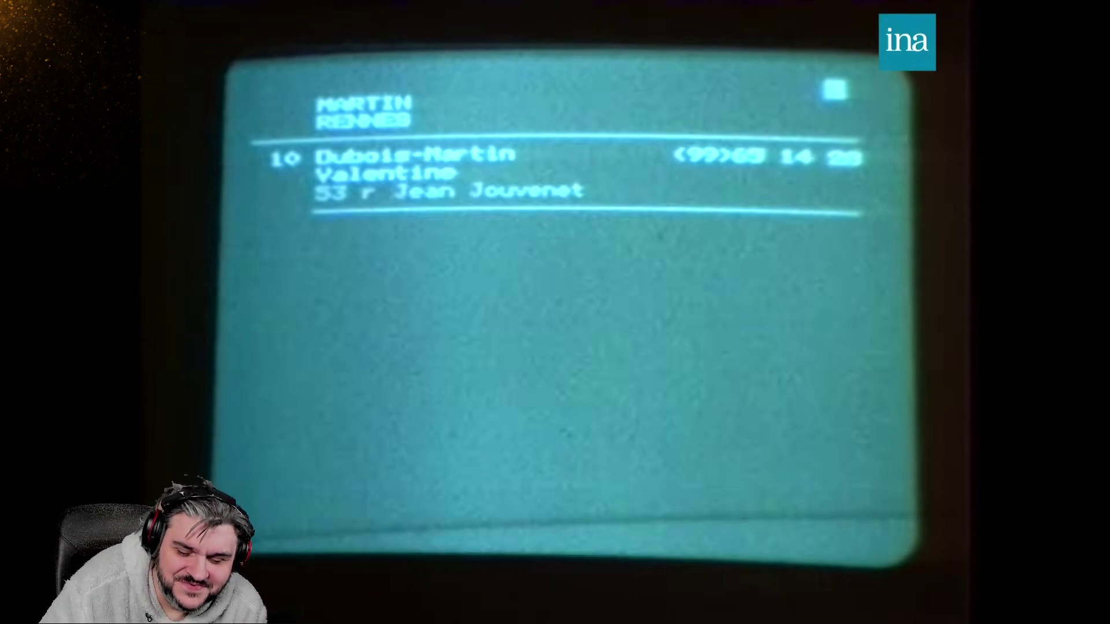
# Resume the report past the directory terminals and paper phone books.
pyautogui.click(735, 415)
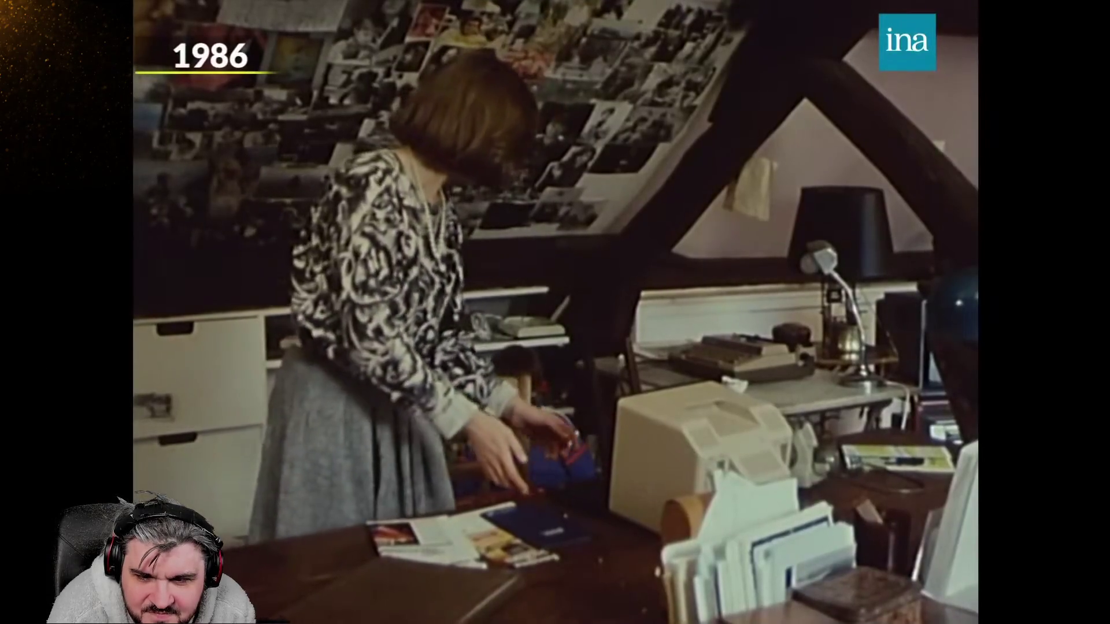
# Pause on the 1986 office footage, then resume and stop on the GWENDOLINE casino page.
pyautogui.click(734, 413)
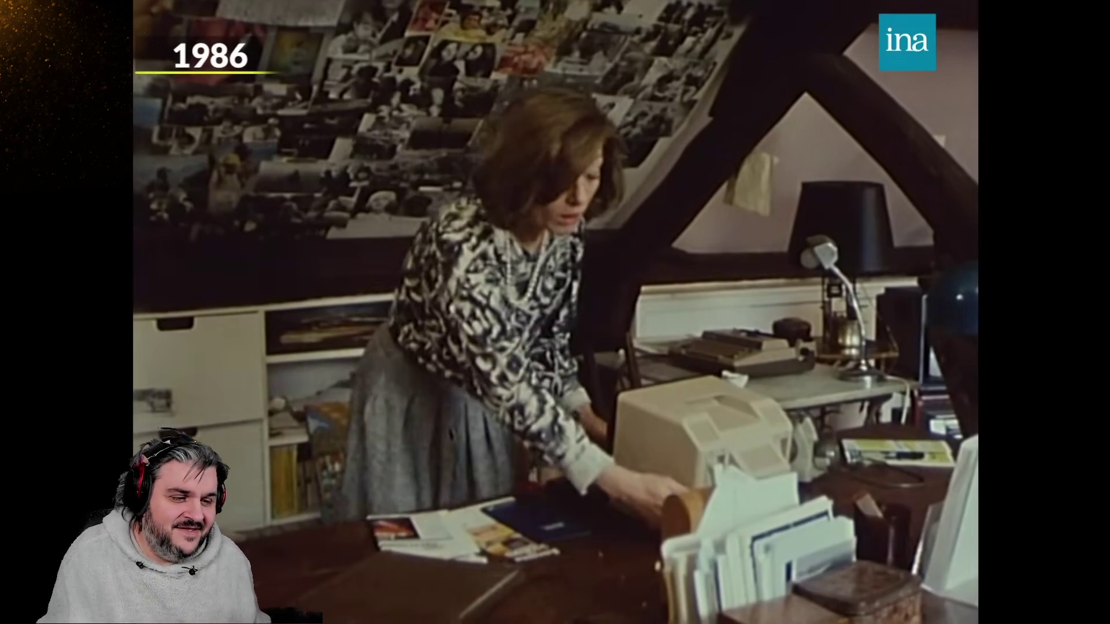
pyautogui.click(734, 413)
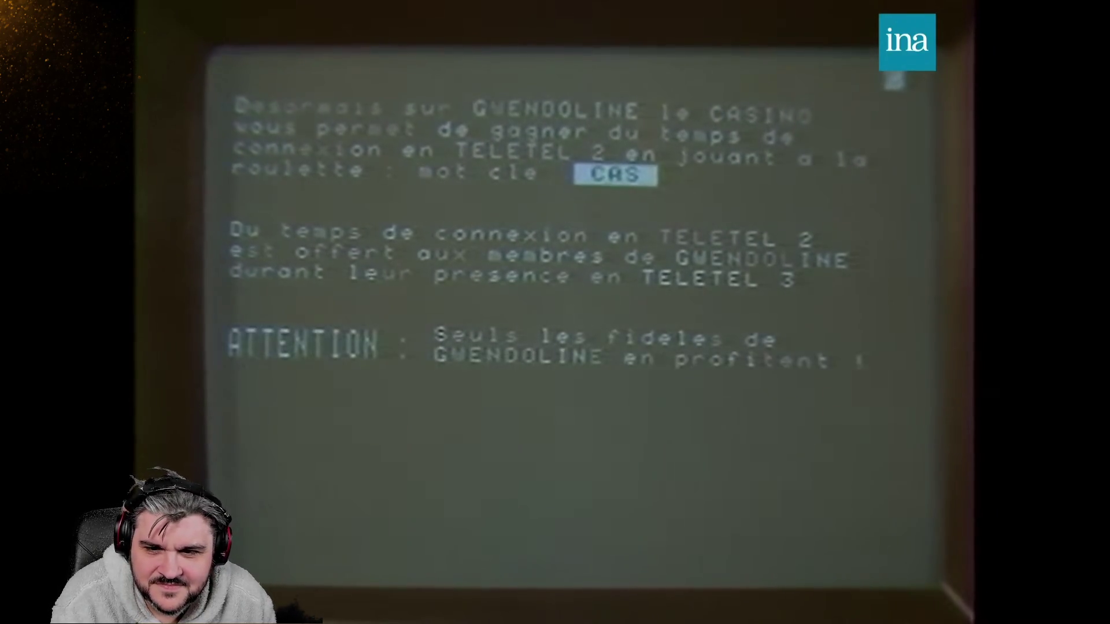
pyautogui.click(734, 413)
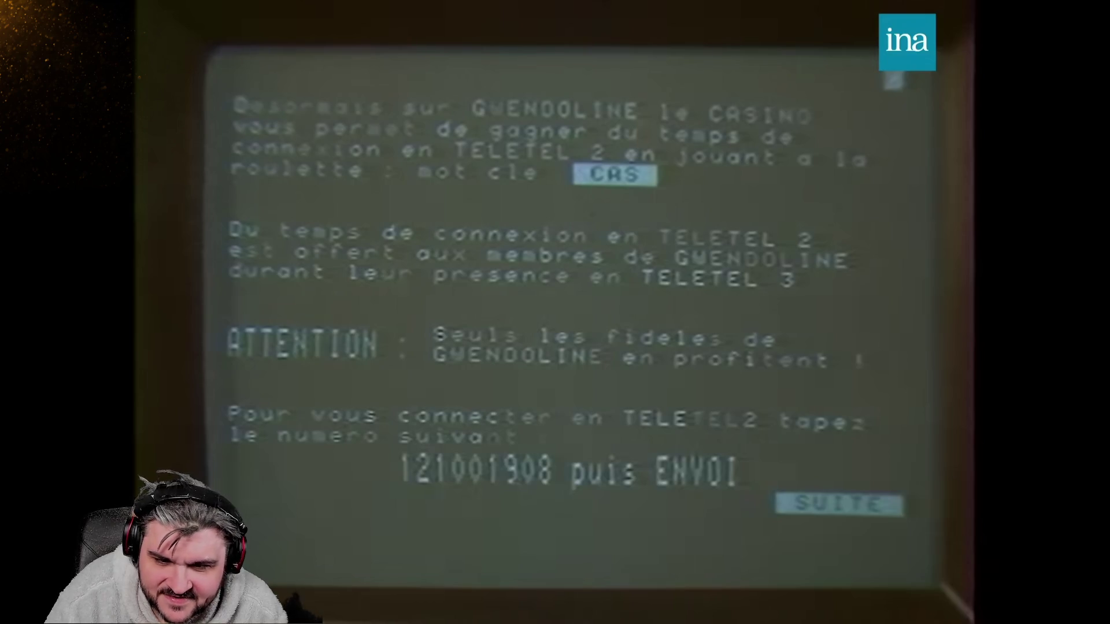
# Resume the clip from the GWENDOLINE page through the personal-ad listings.
pyautogui.click(734, 413)
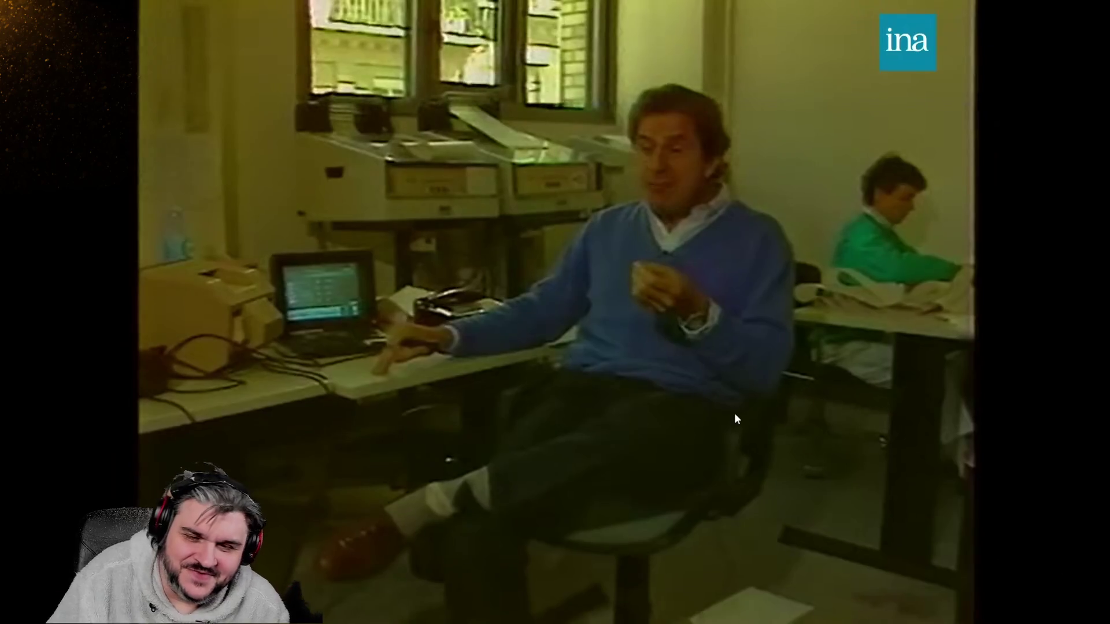
# Pause on the man seated beside terminals, then resume past the Médoc château listing.
pyautogui.click(734, 413)
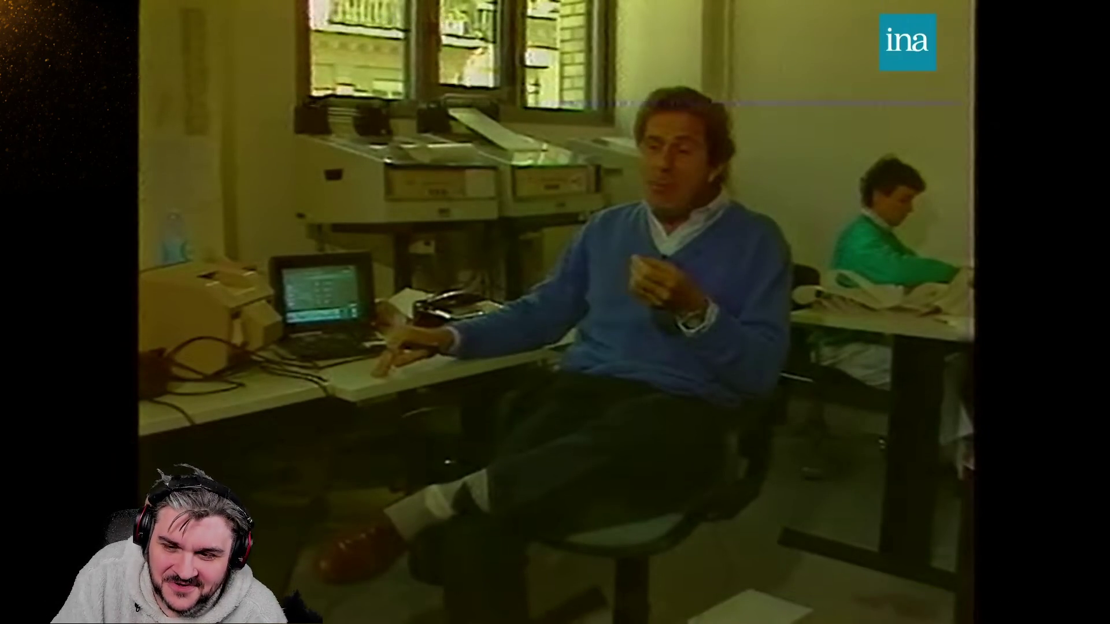
pyautogui.click(734, 412)
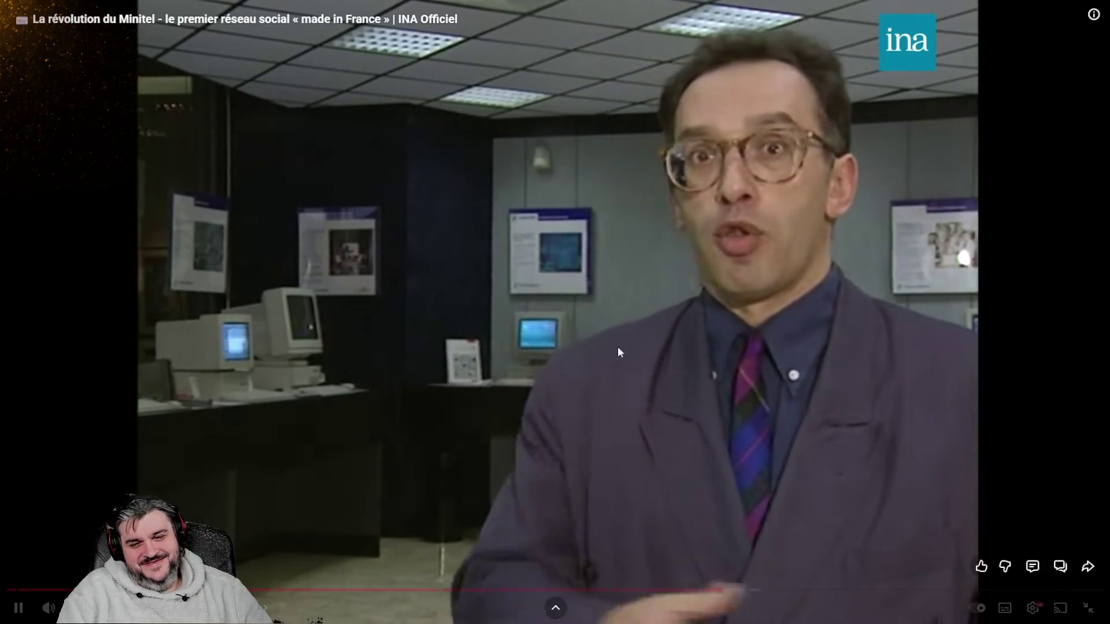
# Pause on the showroom interview, resume, then stop on the purple-jacketed internet news presenter.
pyautogui.click(535, 324)
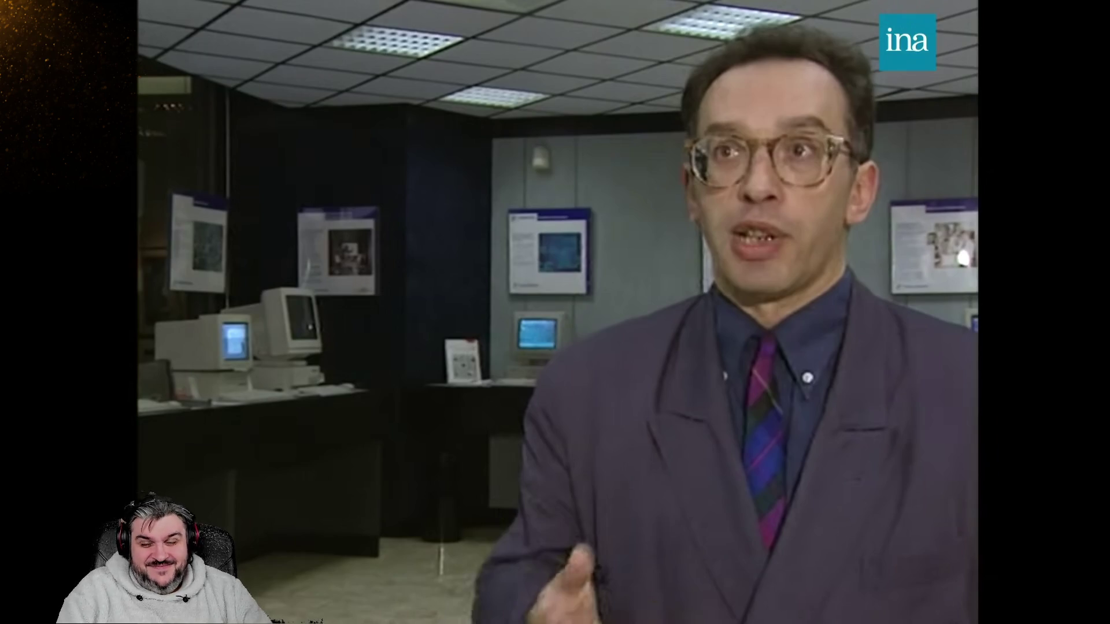
pyautogui.click(448, 326)
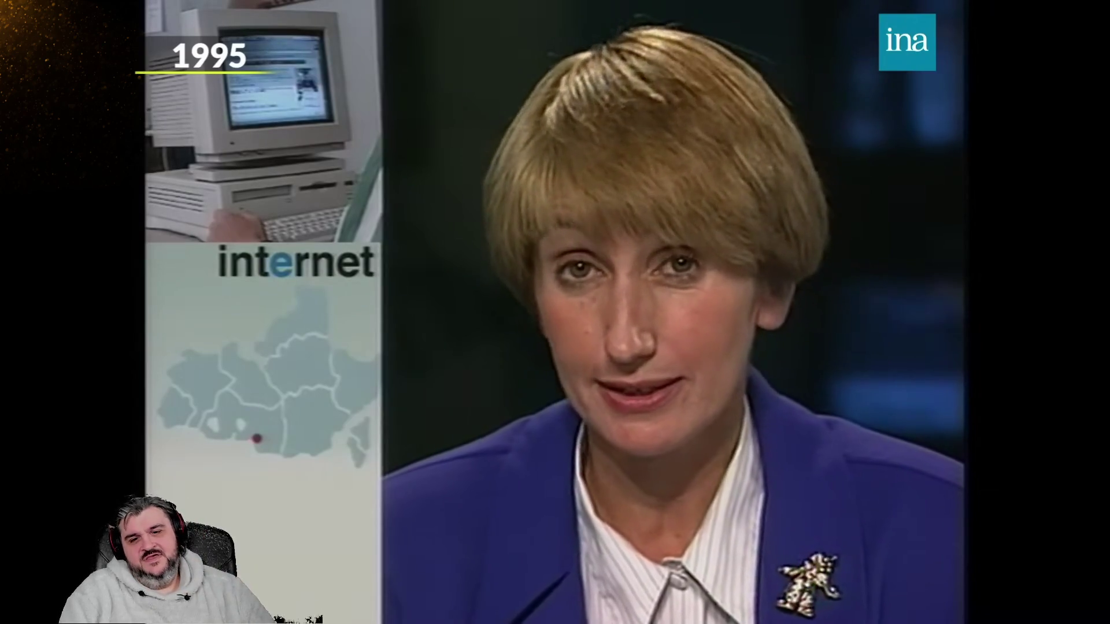
pyautogui.click(894, 397)
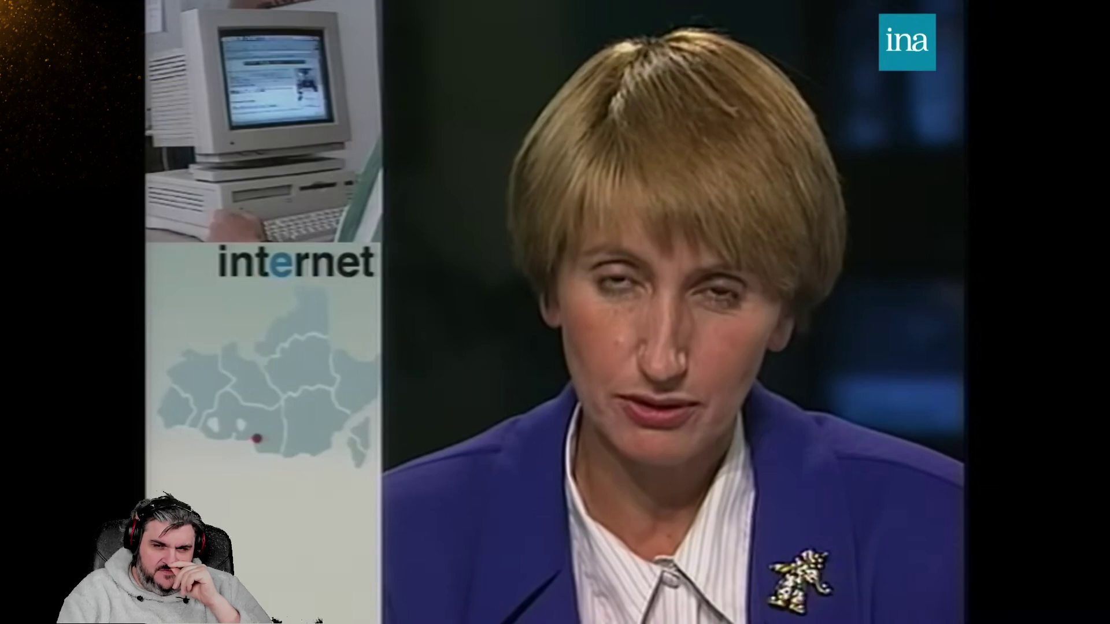
# Briefly freeze the report on the presenter, resume it, then stop on the 1995 Netscape page.
pyautogui.click(719, 173)
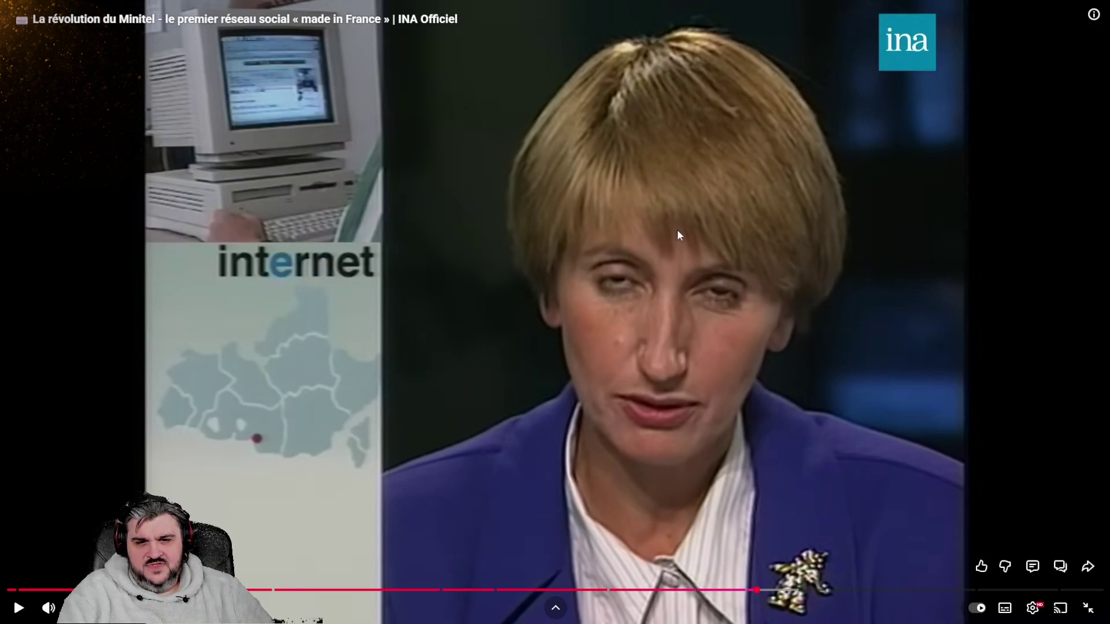
pyautogui.click(577, 281)
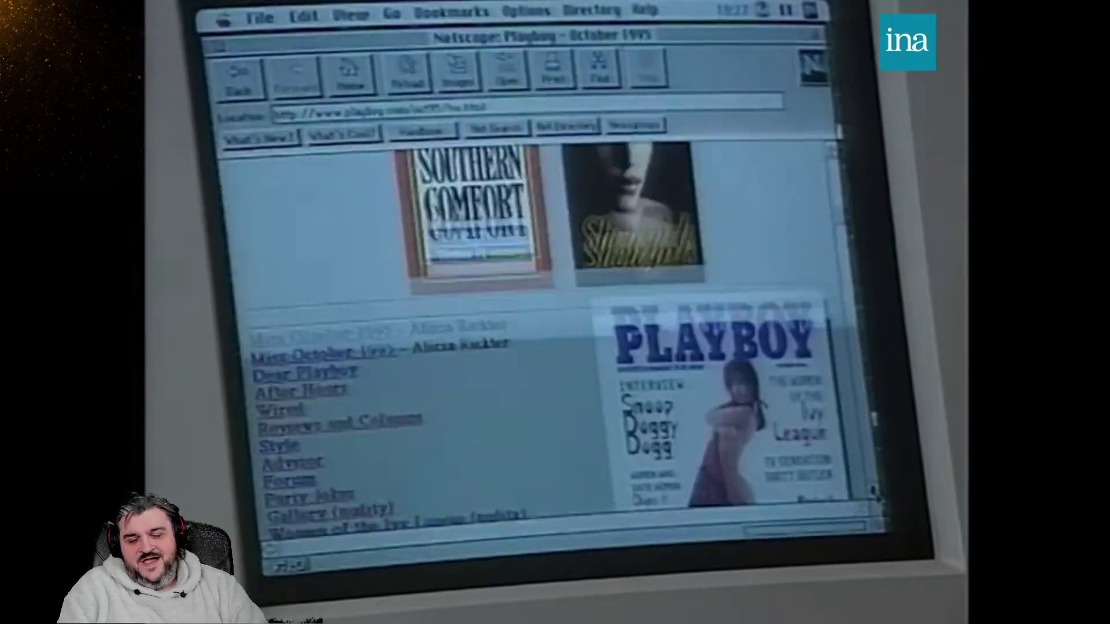
pyautogui.press('space')
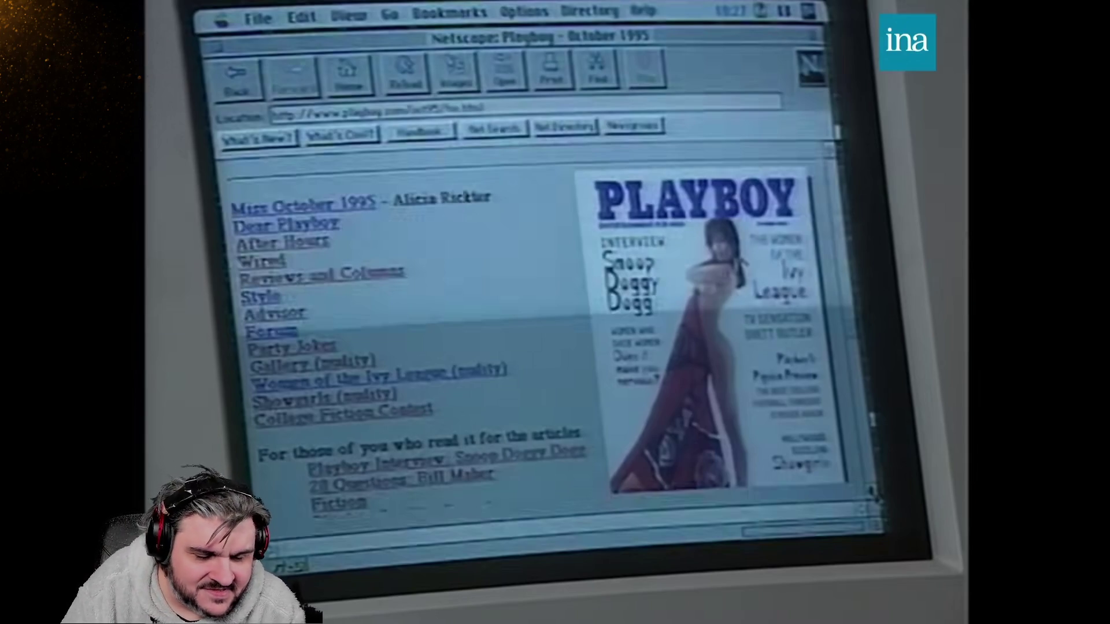
pyautogui.press('space')
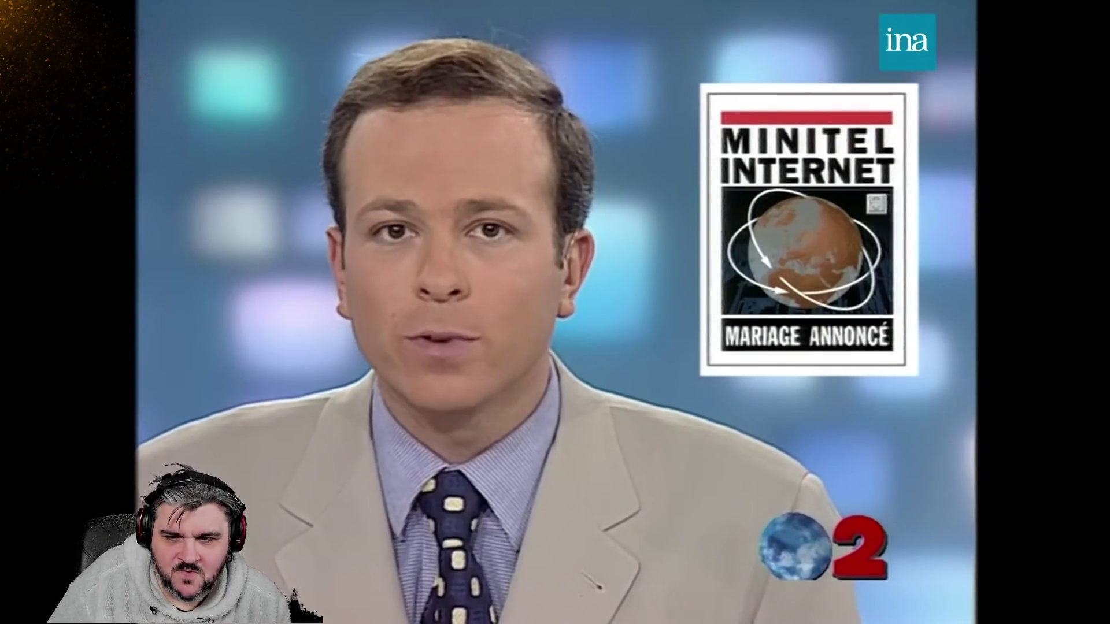
# Pause the INA report on the 1997 presenter beside the 'MINITEL INTERNET – MARIAGE ANNONCÉ' graphic.
pyautogui.press('space')
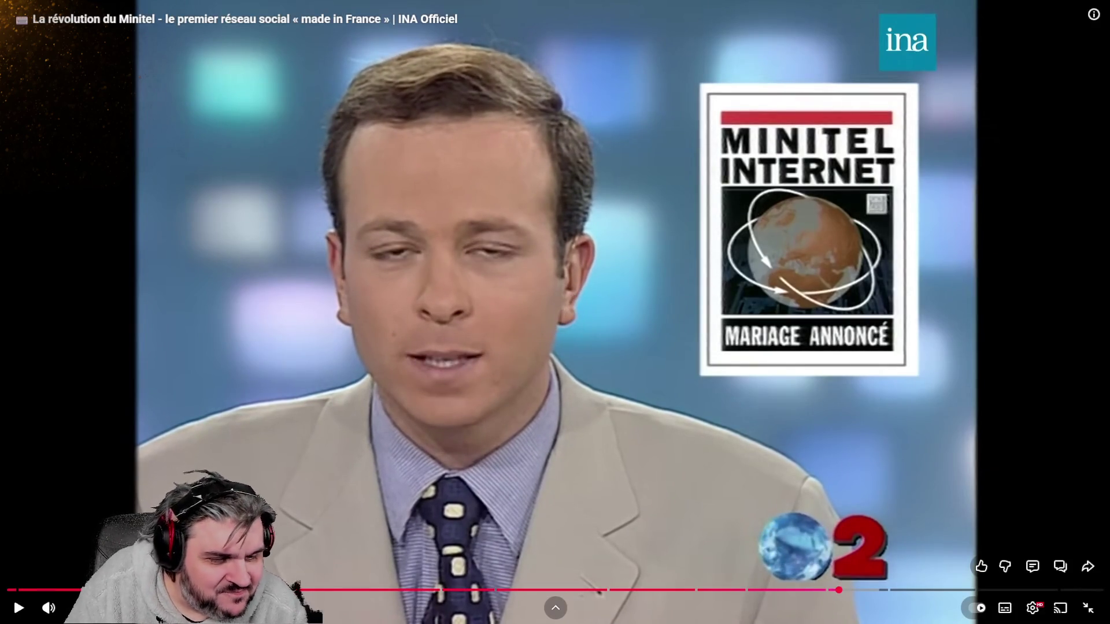
# Resume the paused Minitel report from the newsreader shot.
pyautogui.press('space')
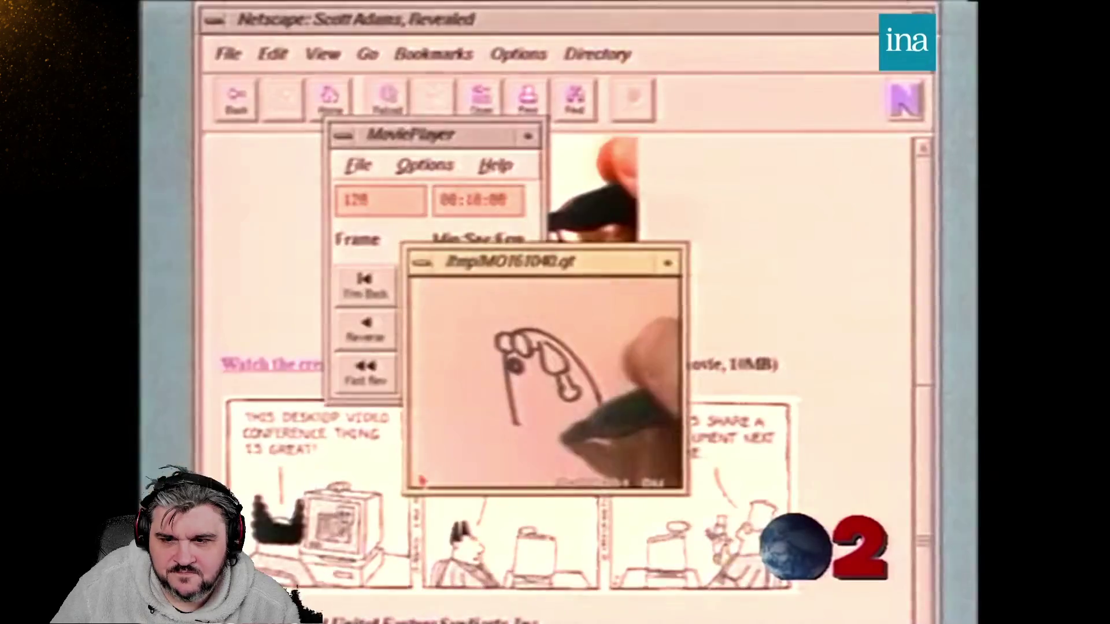
# Pause on the MoviePlayer footage, rewind five seconds, replay, and pause on the trackball keyboard close-up.
pyautogui.press('space')
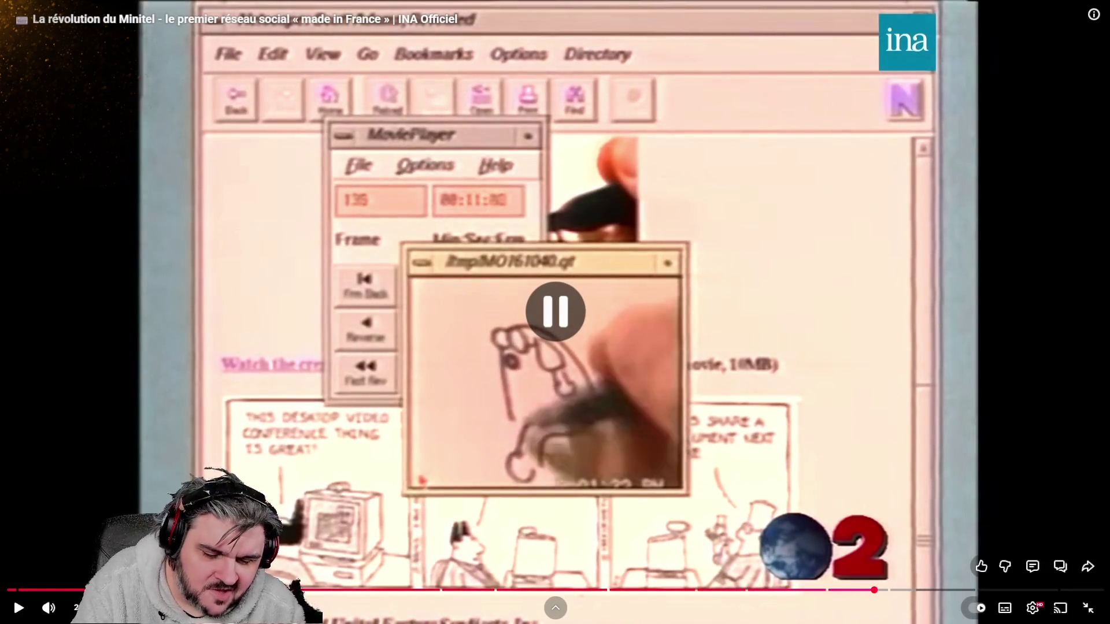
pyautogui.press('Left')
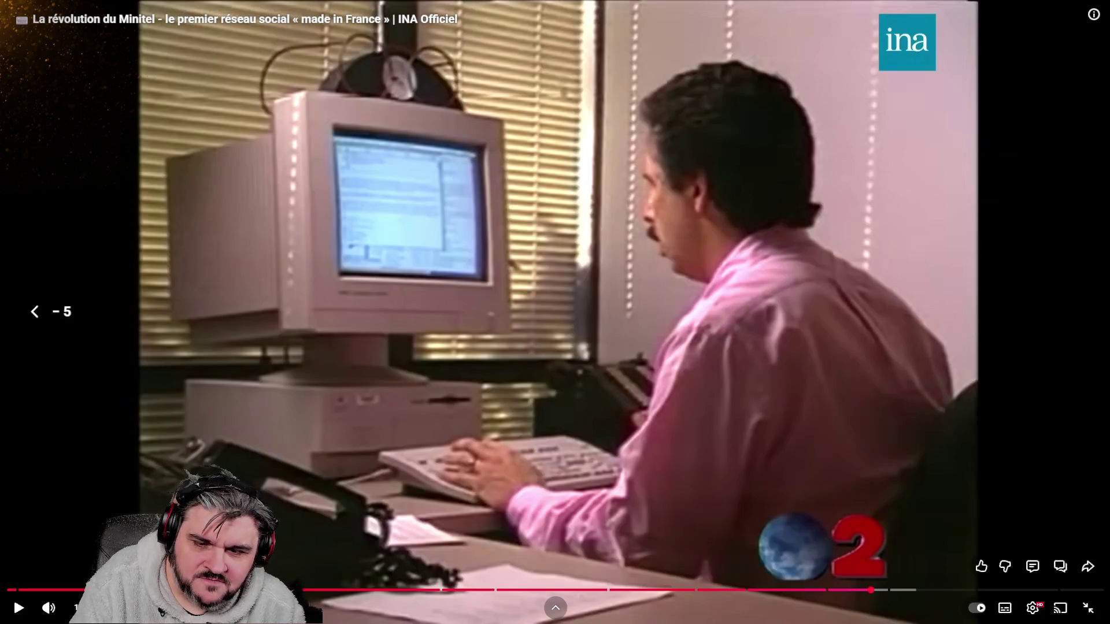
pyautogui.press('space')
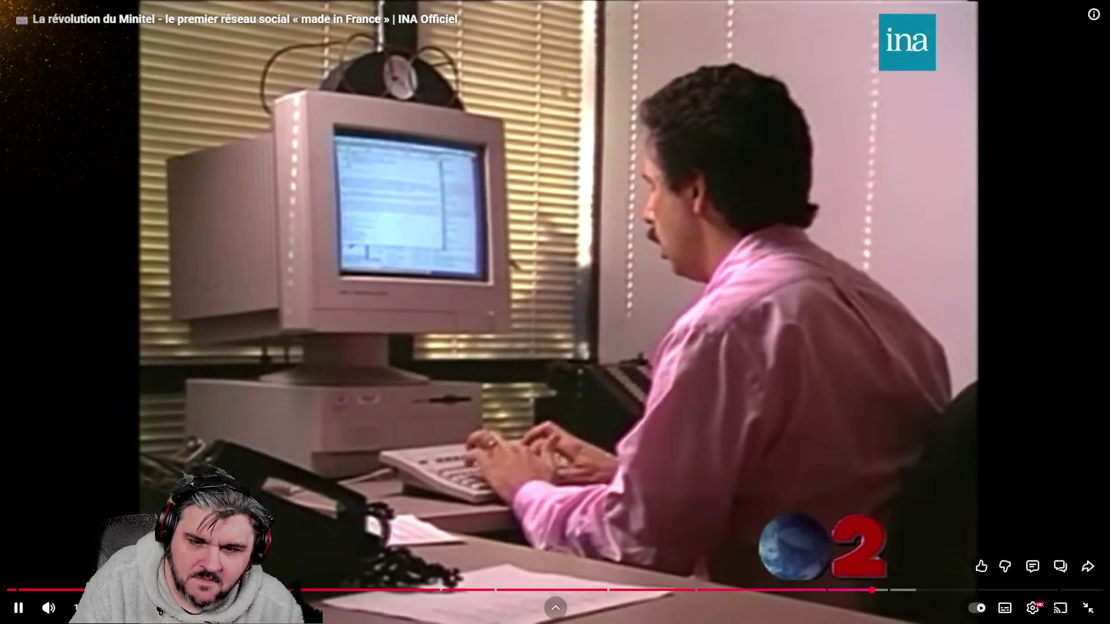
pyautogui.press('space')
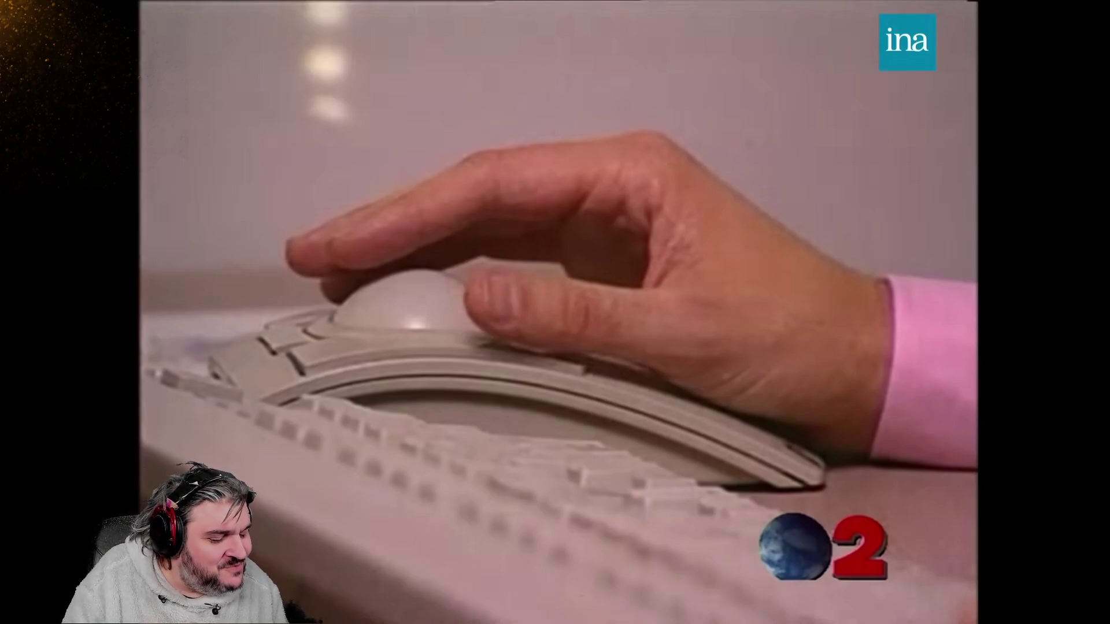
pyautogui.moveTo(627, 479)
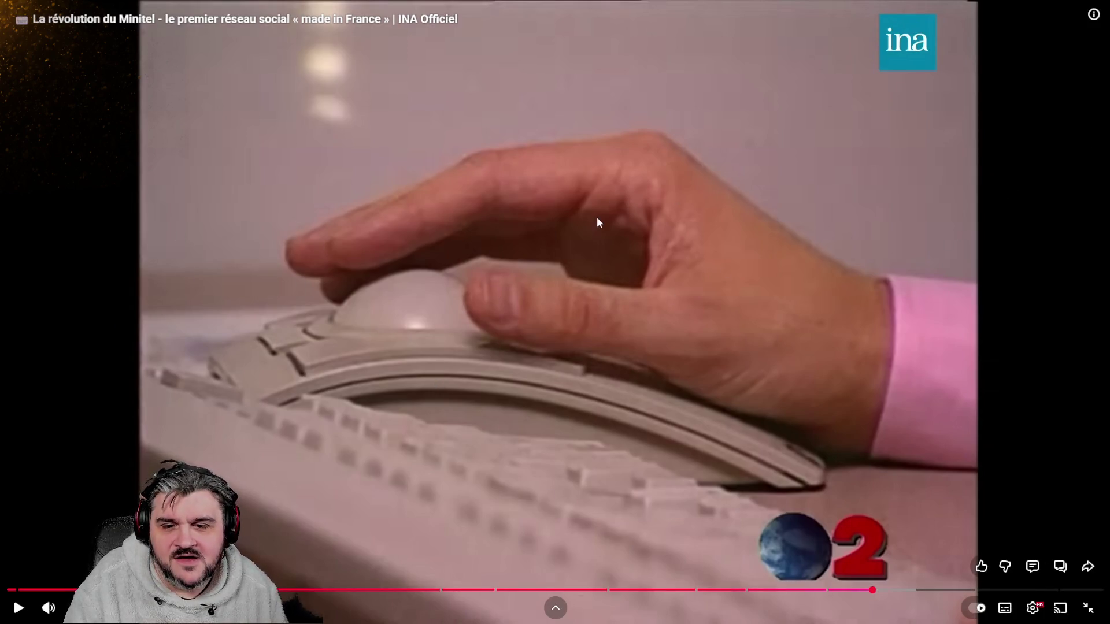
# Resume the Minitel report from the trackball keyboard close-up.
pyautogui.click(530, 263)
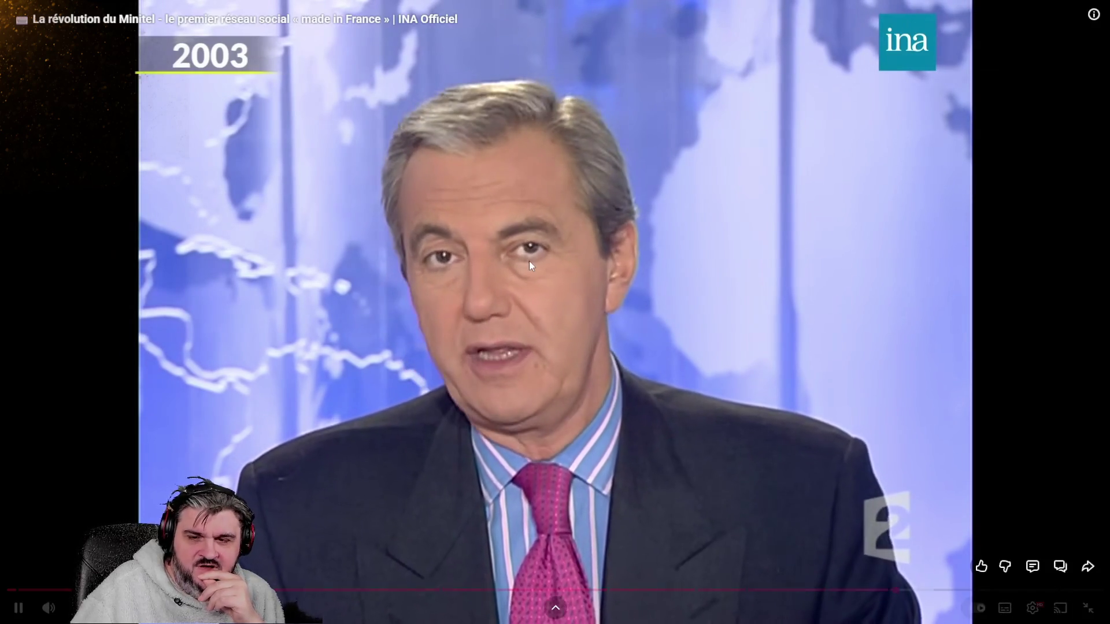
# Pause the report on the 2003 news anchor, then resume playback.
pyautogui.click(529, 261)
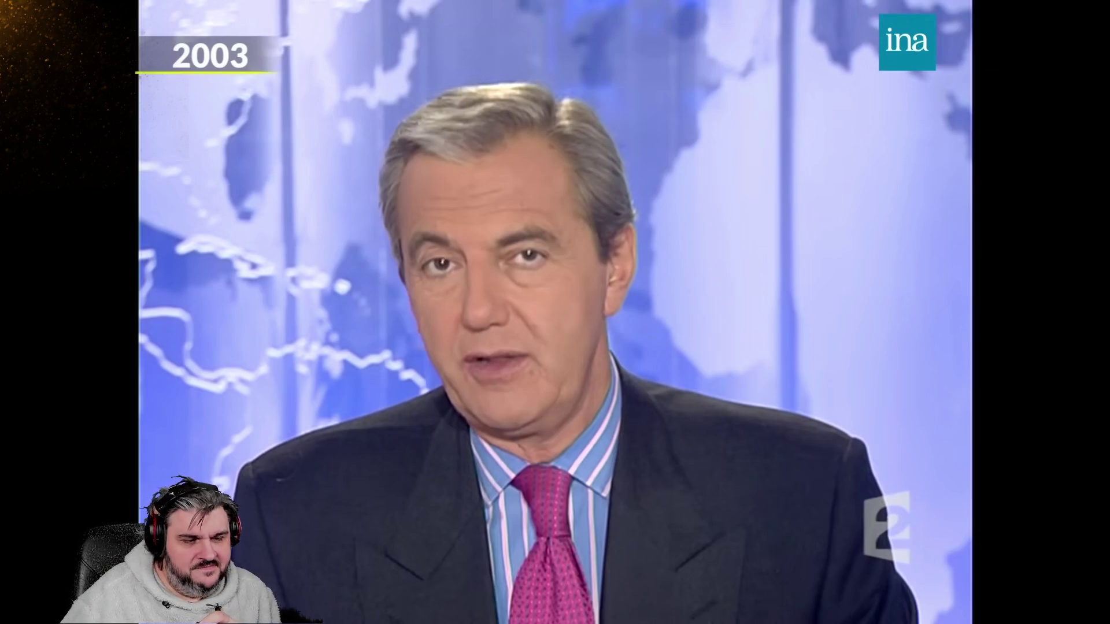
pyautogui.click(528, 262)
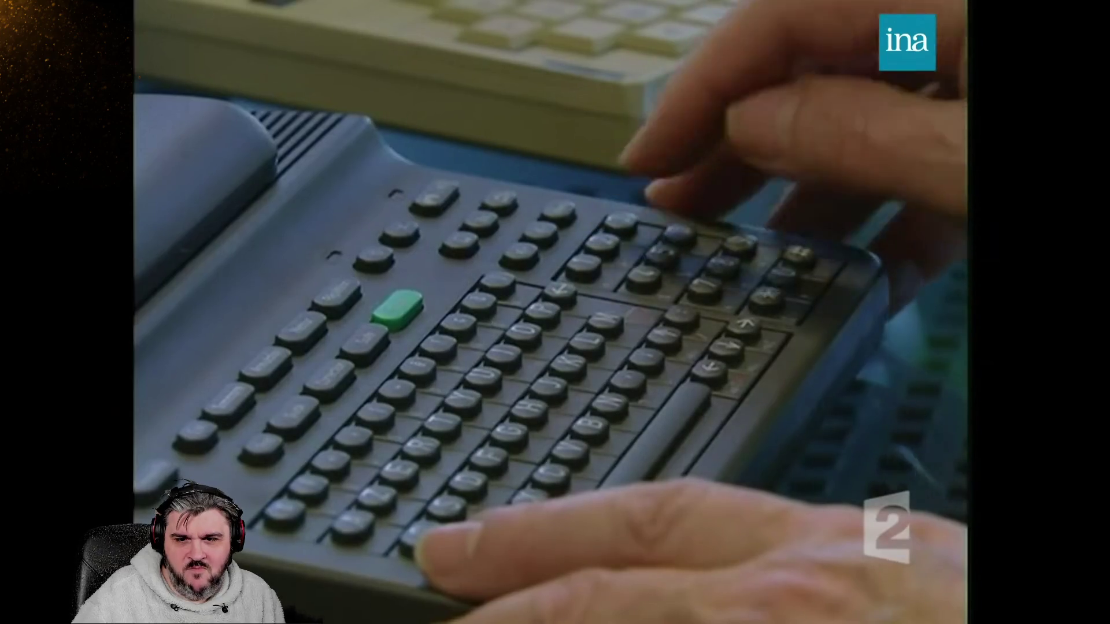
# Pause briefly on the Minitel keypad shot, resume, then stop on the France Télécom Orange technician.
pyautogui.click(529, 260)
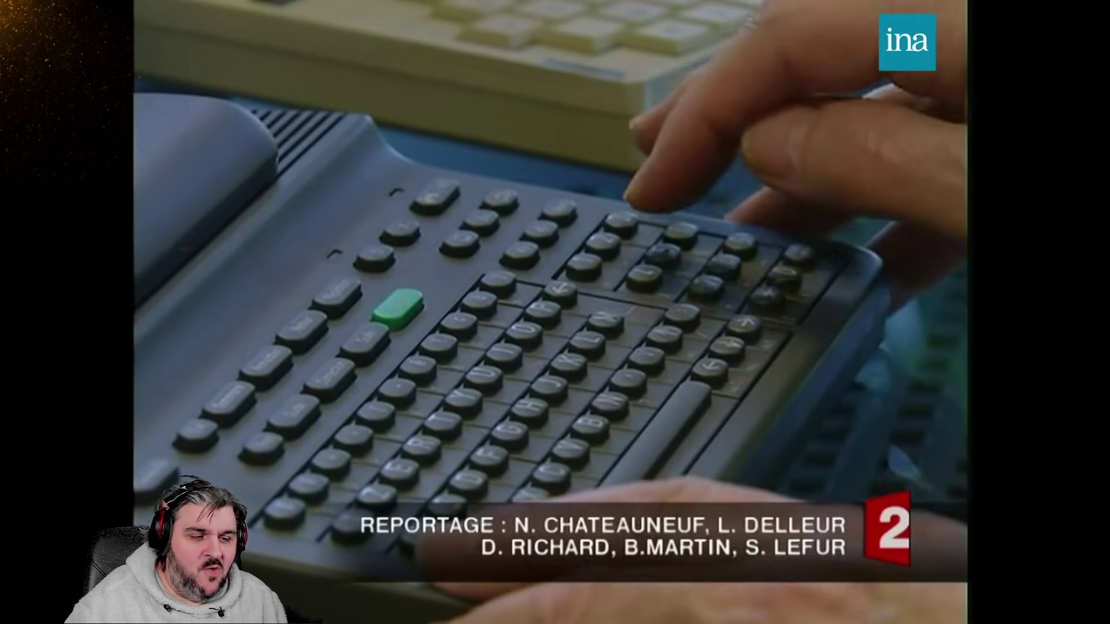
pyautogui.click(529, 260)
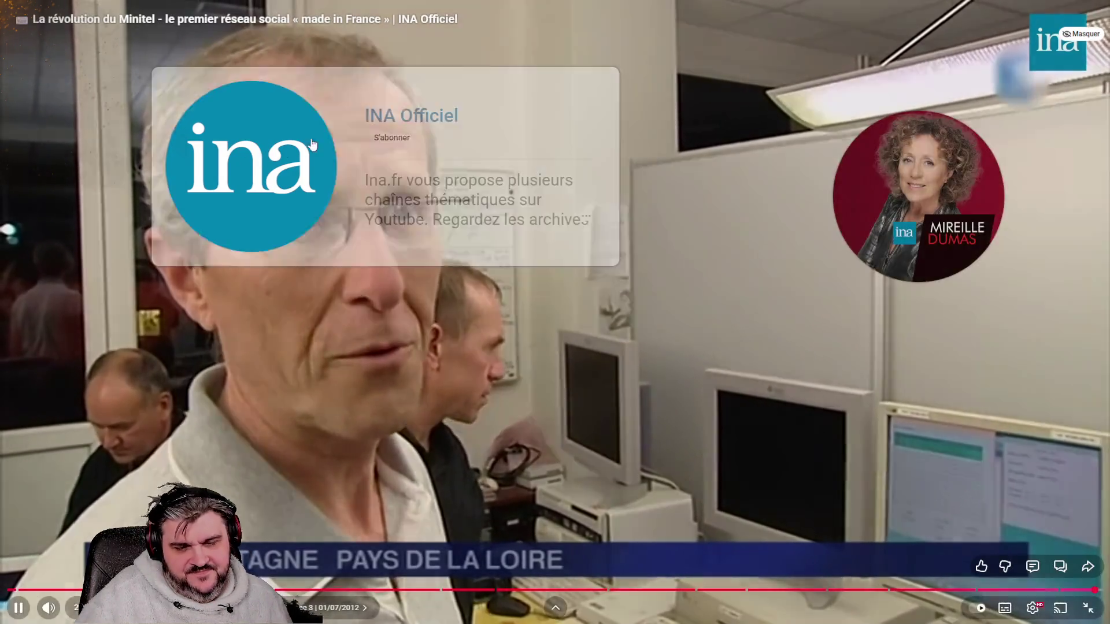
pyautogui.press('space')
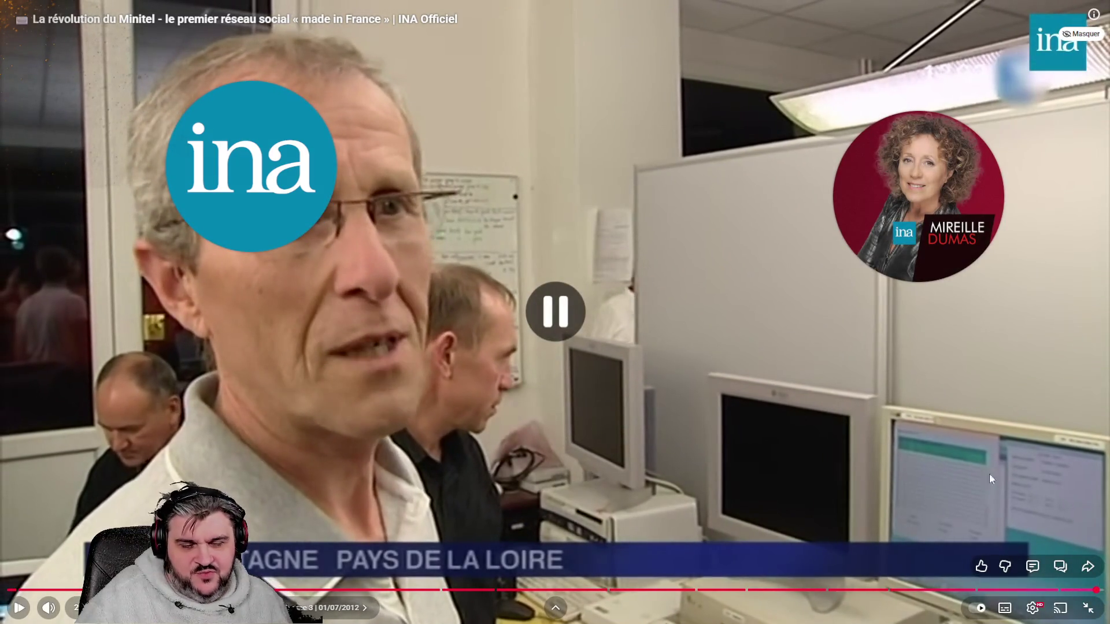
# Exit full screen and close the Minitel video tab, leaving the ChatGPT tab in view.
pyautogui.click(1089, 606)
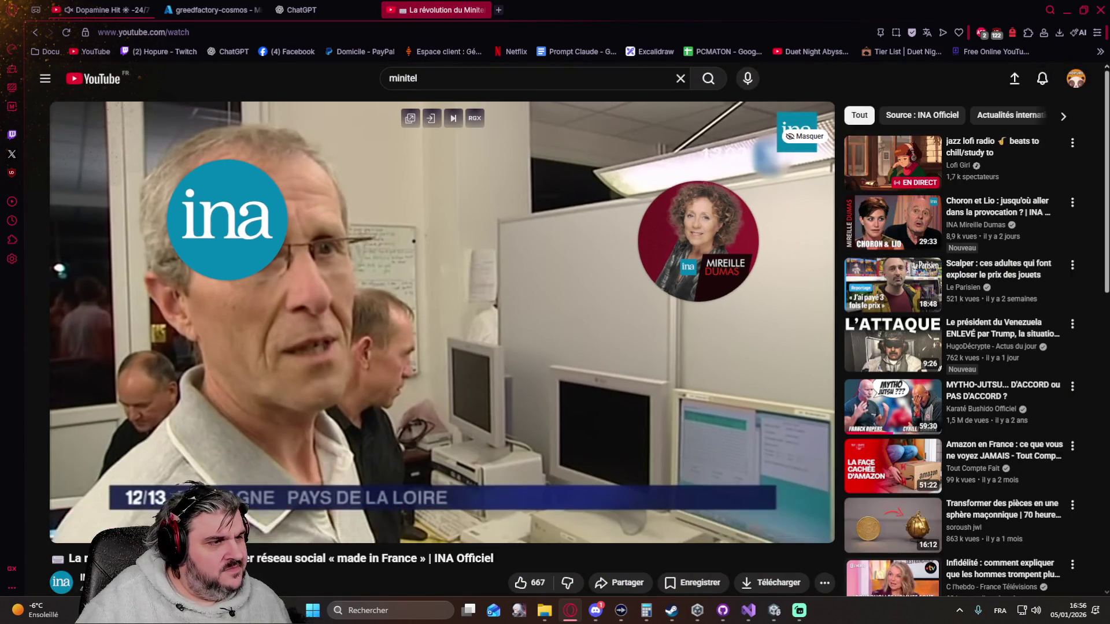
pyautogui.hotkey('alt', 'Tab')
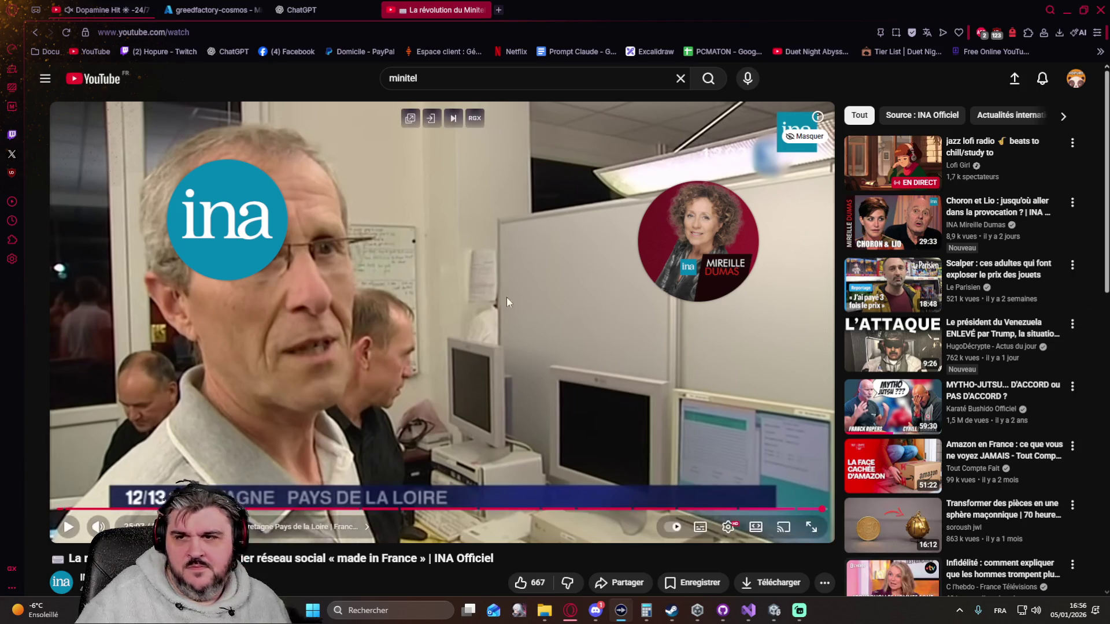
pyautogui.click(481, 11)
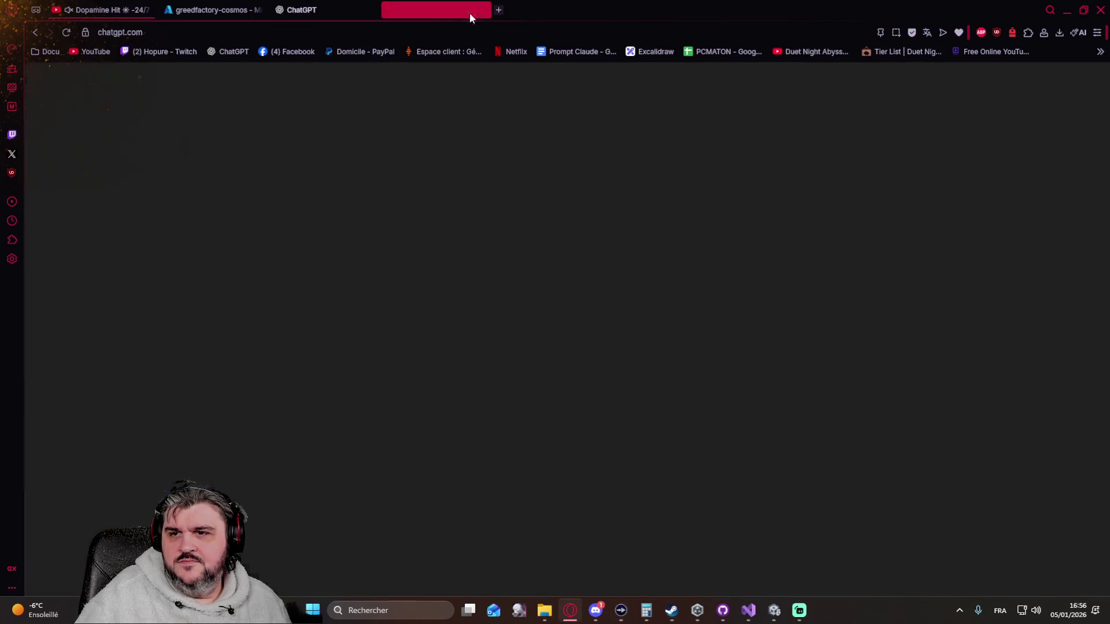
# Unmute the Dopamine Hit music tab and bring up the Discord window.
pyautogui.click(69, 12)
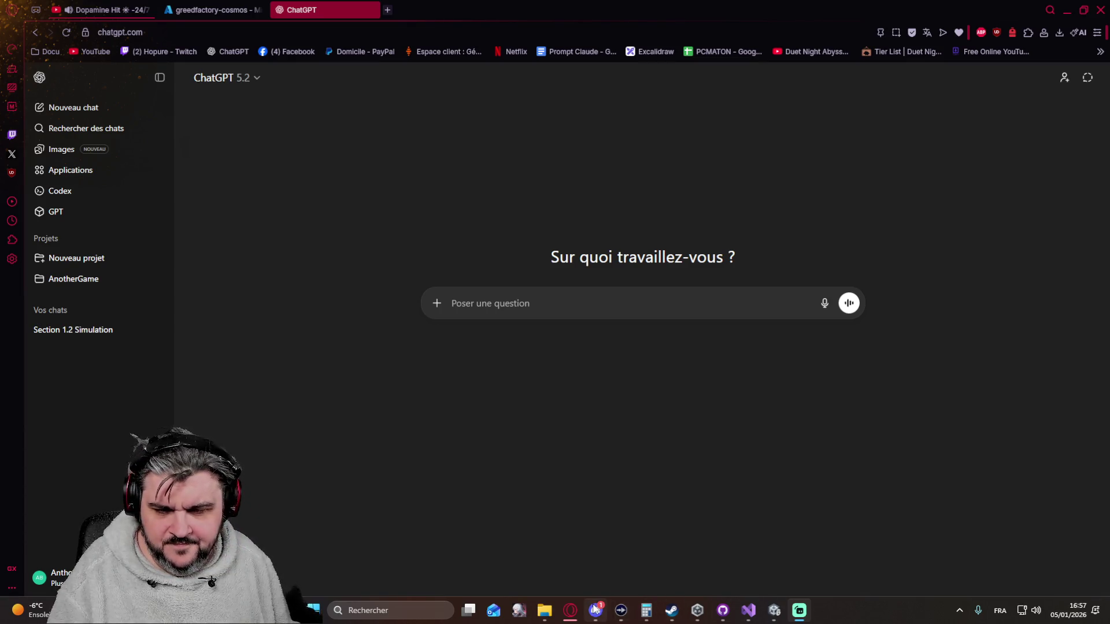
pyautogui.click(596, 610)
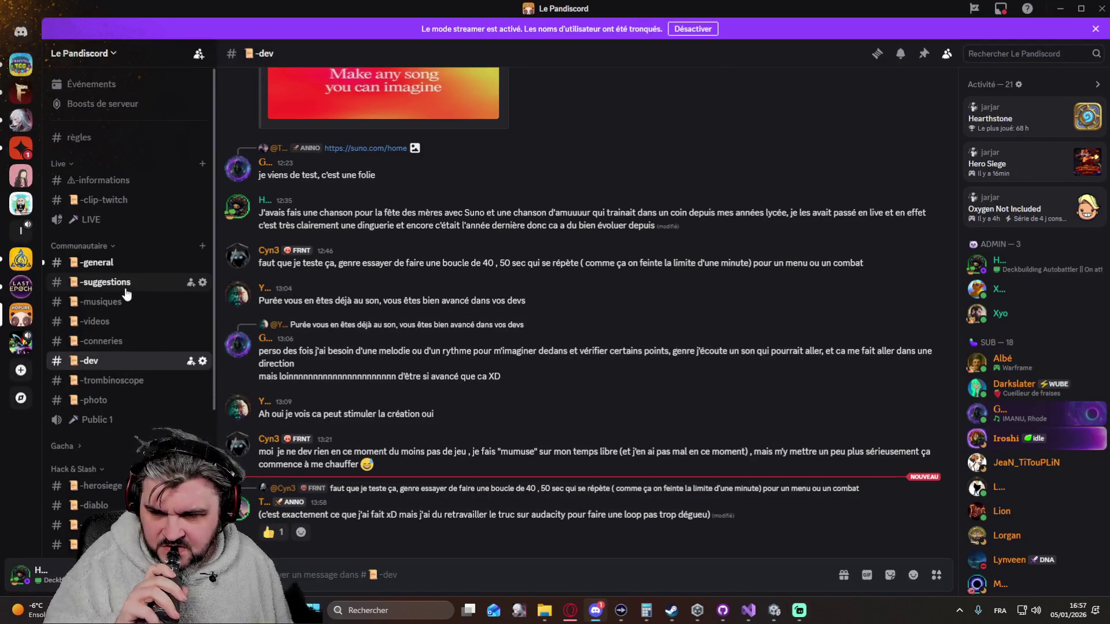
# Open the -general channel and scroll through its 14 new messages since 13:38.
pyautogui.click(107, 262)
pyautogui.scroll(-3, 800, 257)
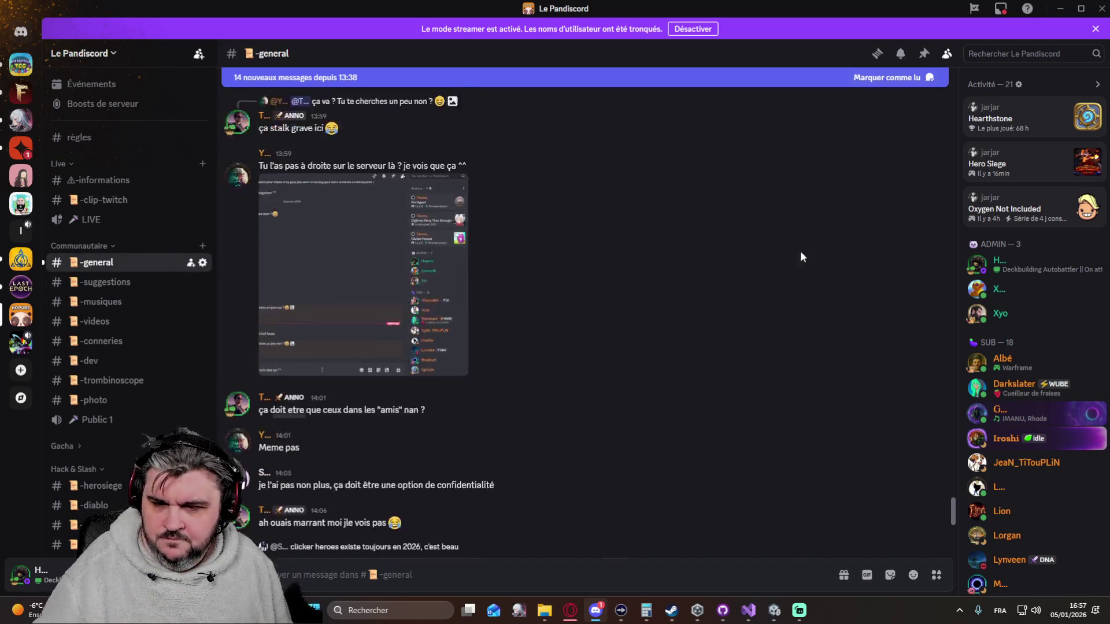
pyautogui.scroll(4, 740, 253)
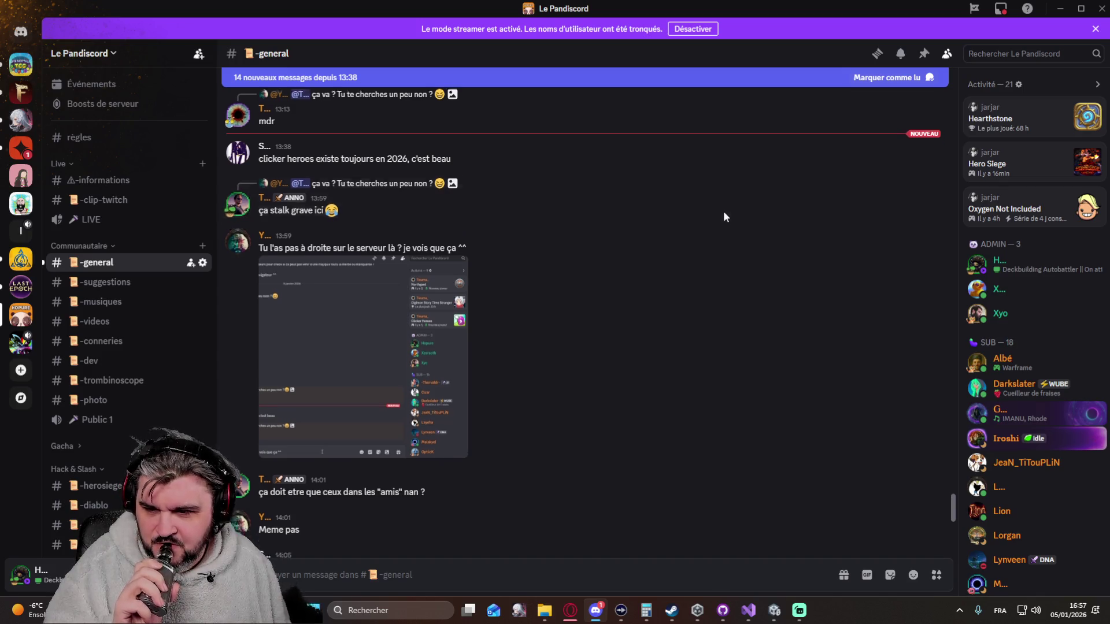
pyautogui.scroll(-5, 716, 214)
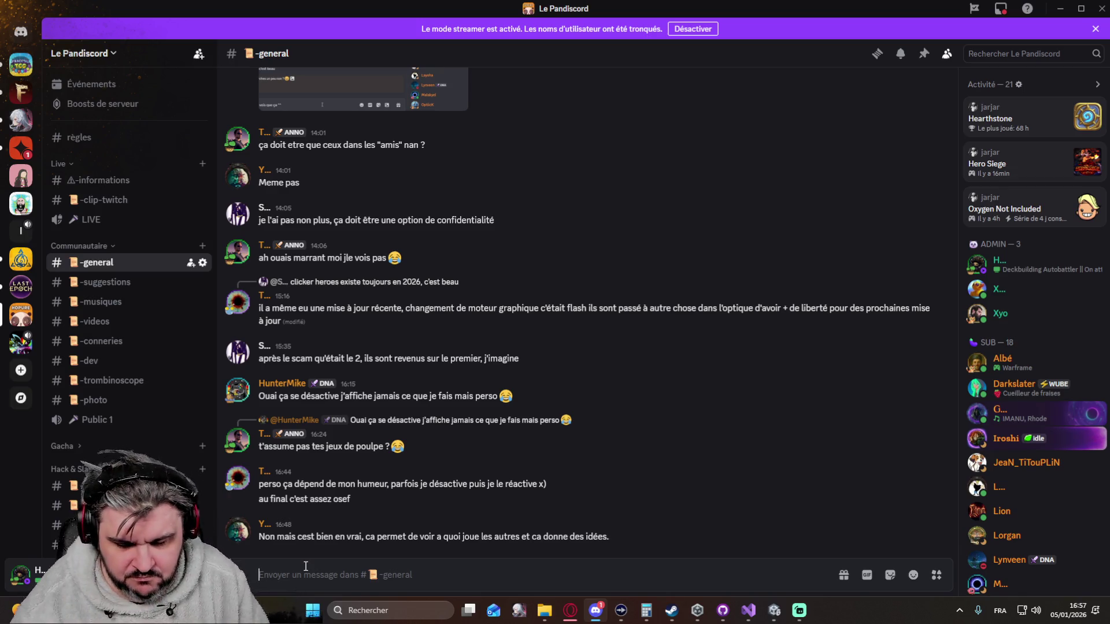
# Send the reply 'ba en vrai des fois ca me permet de voir des jeux…' in -general.
pyautogui.write('ba en v')
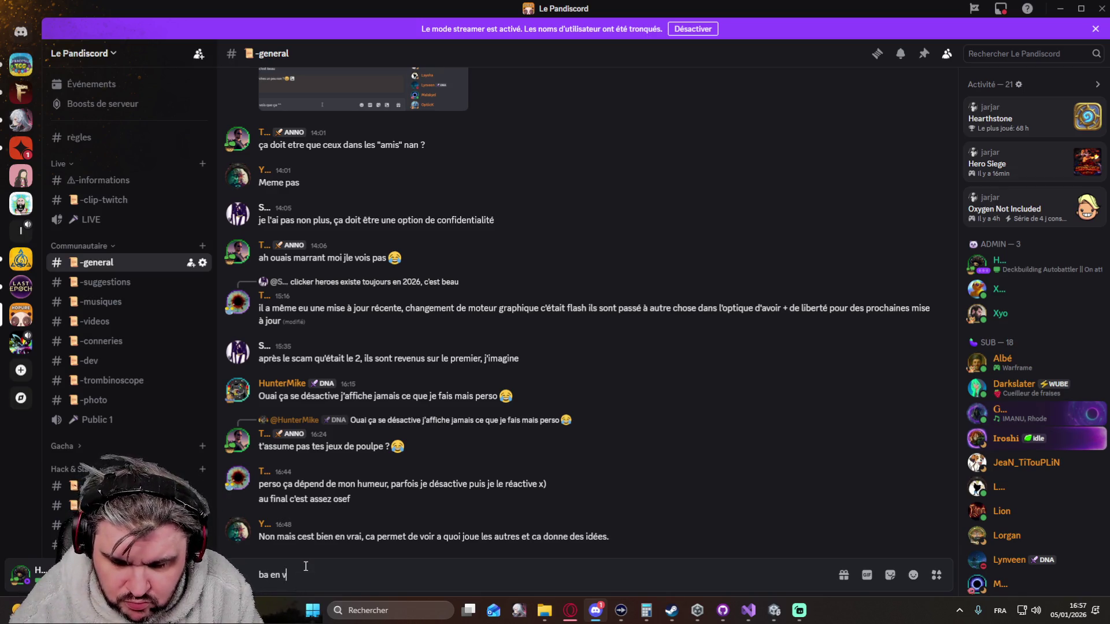
pyautogui.write('rai de')
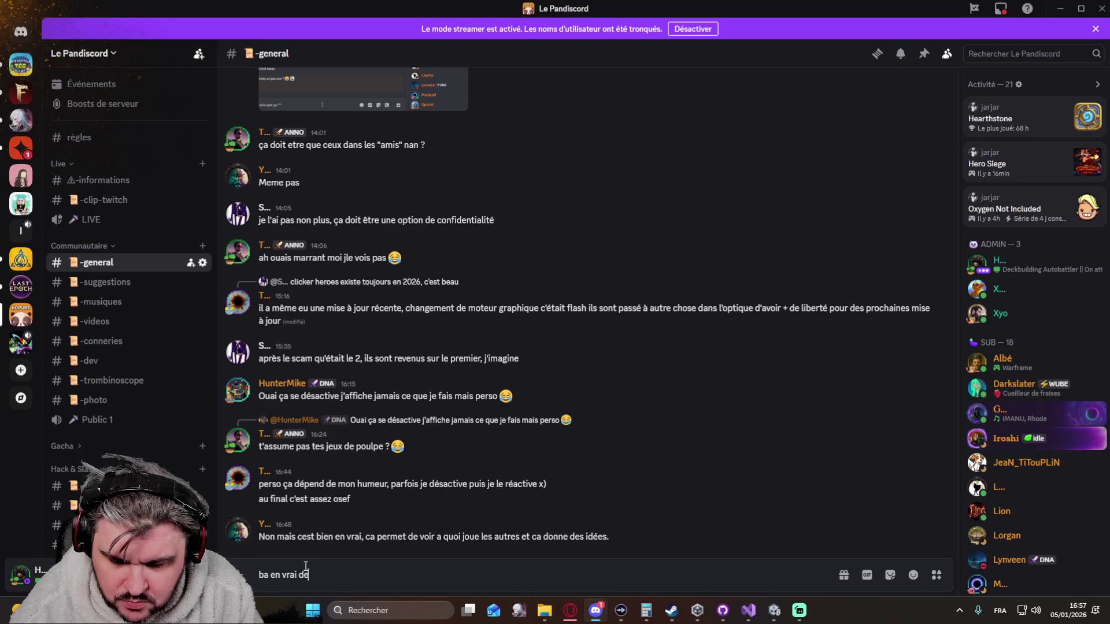
pyautogui.write('s fois ca me permet de')
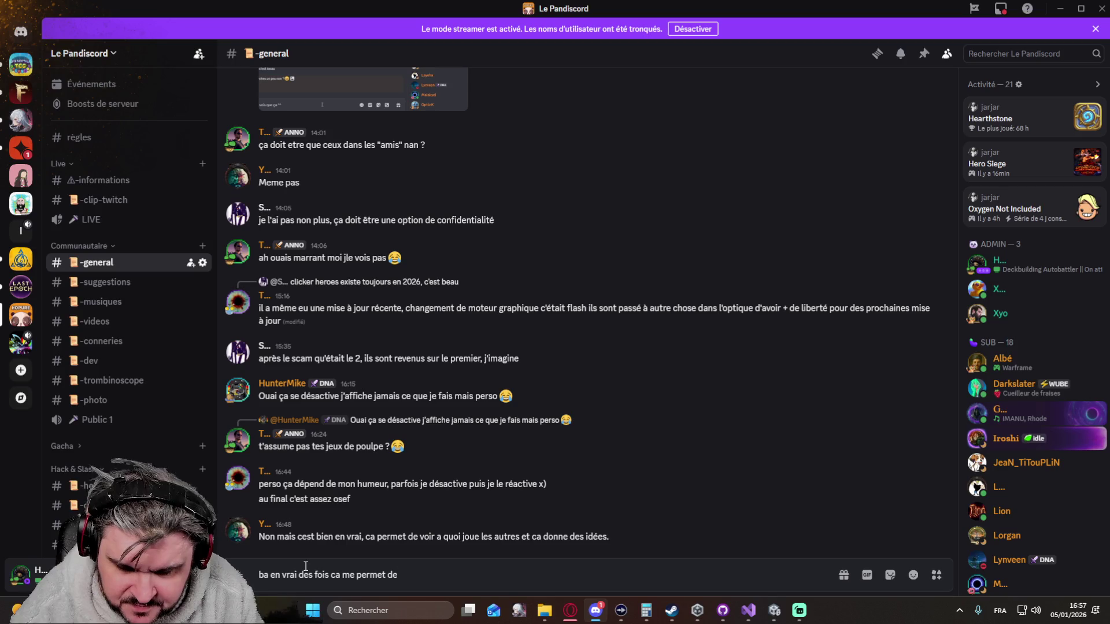
pyautogui.write(' voir')
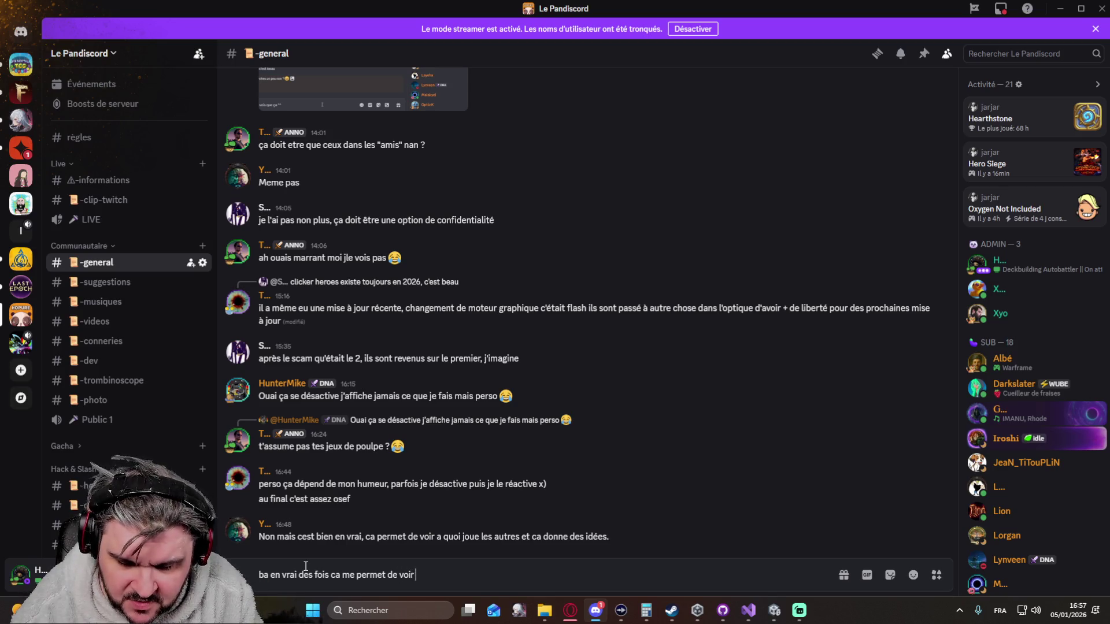
pyautogui.write(' des jeux que ')
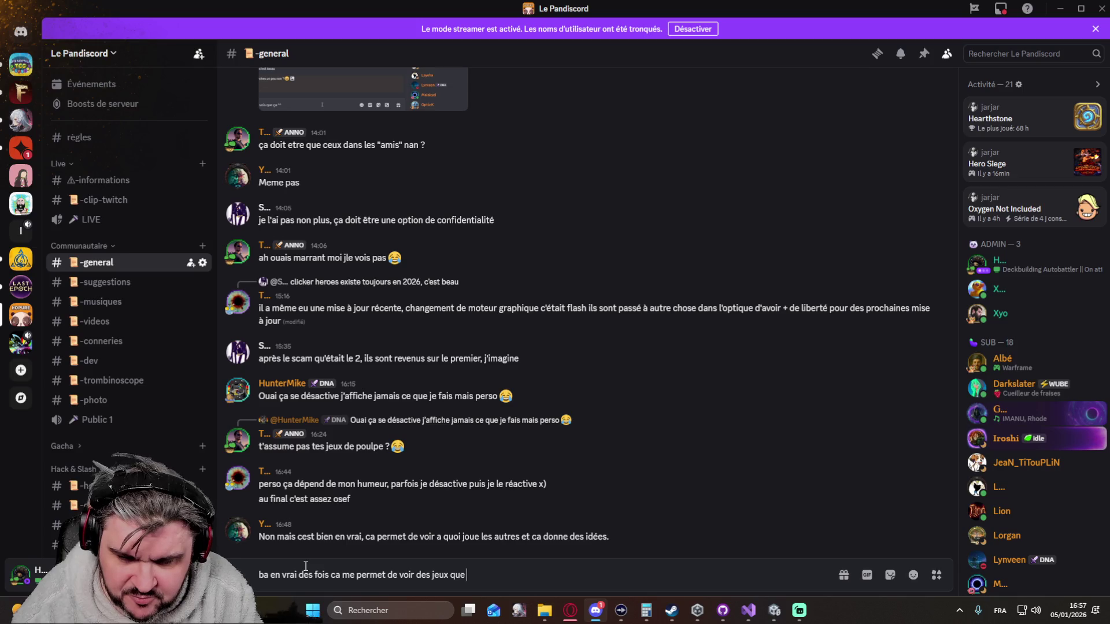
pyautogui.write('je connais pas ')
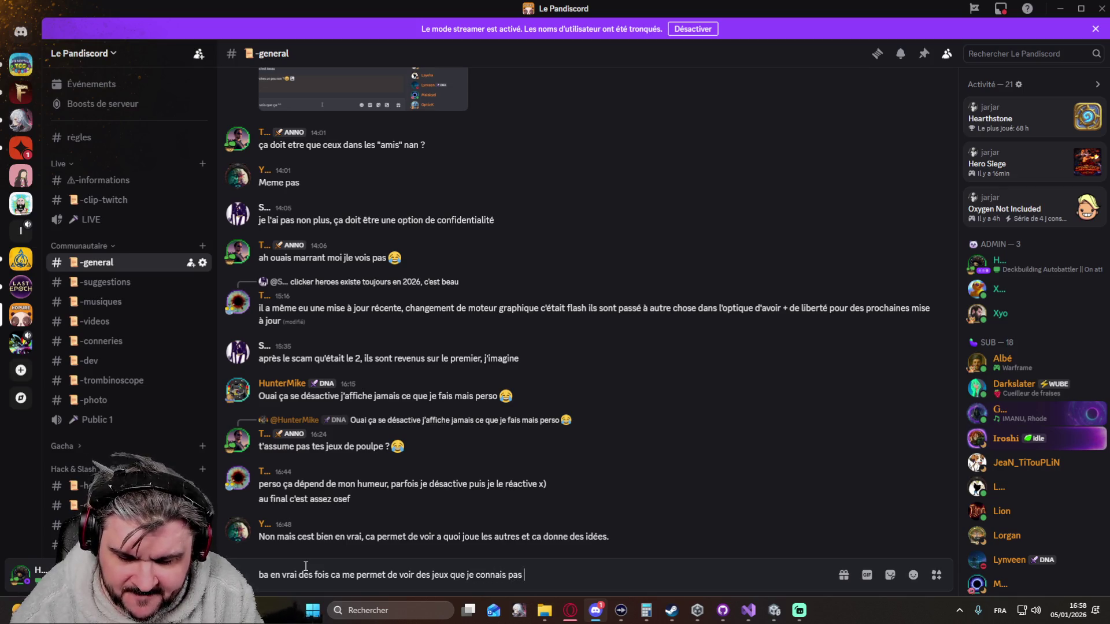
pyautogui.write('et comme vous e')
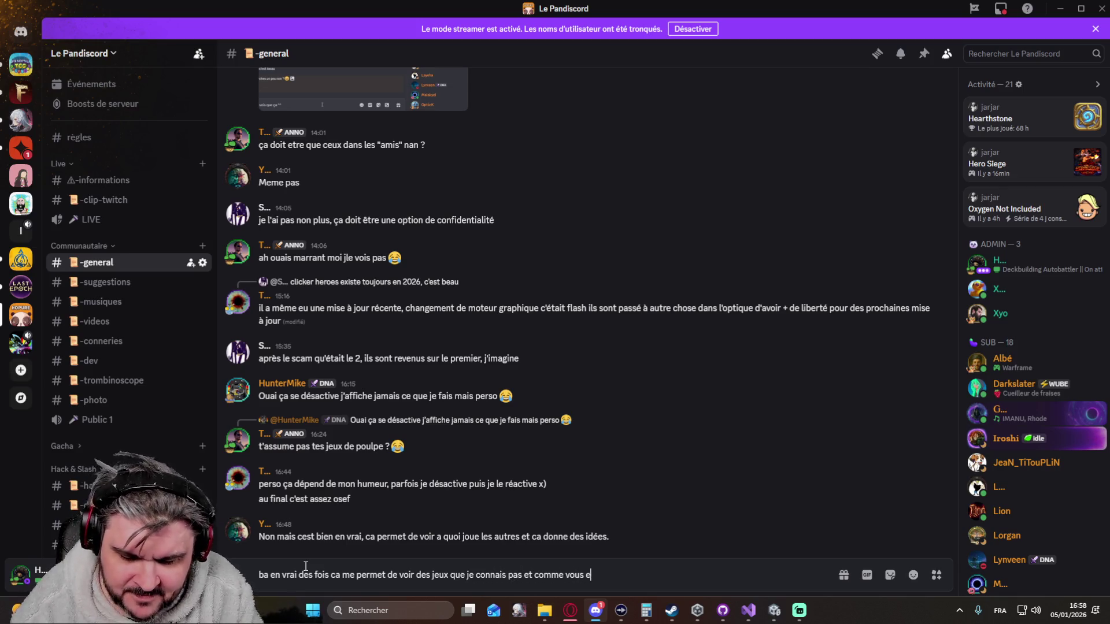
pyautogui.write('tes des gens b')
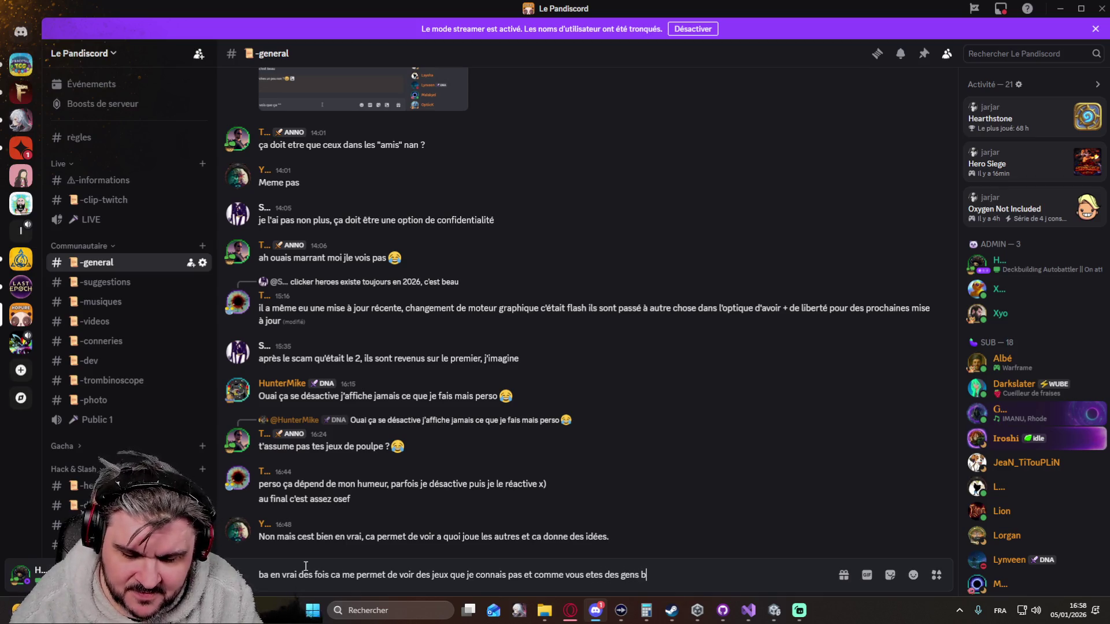
pyautogui.write('ien, ce sont forcément des jeux ')
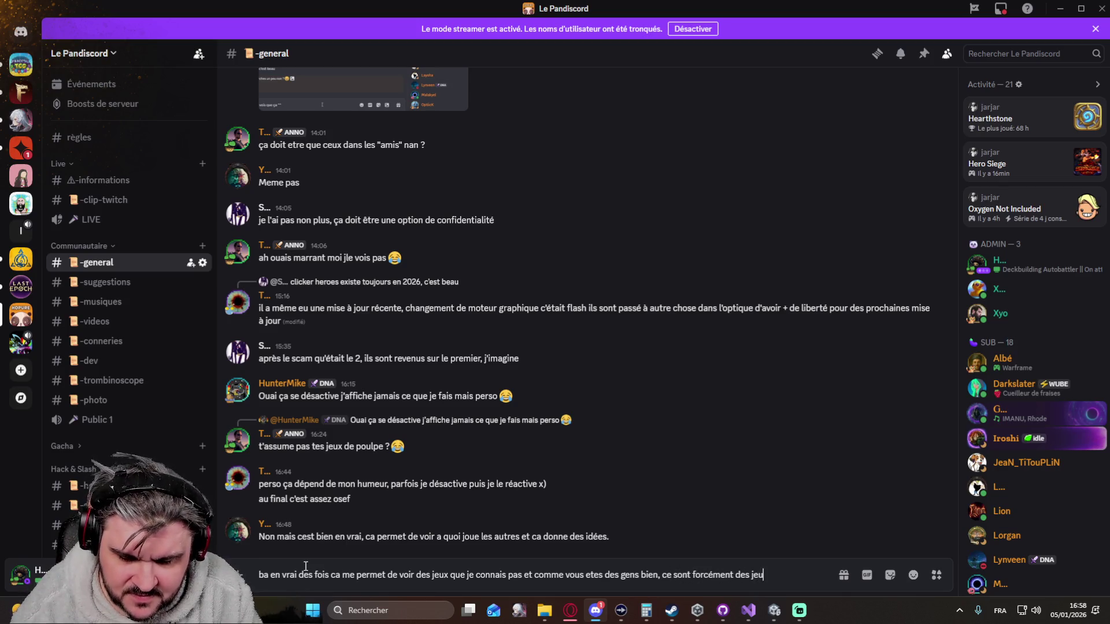
pyautogui.write('bien')
pyautogui.press('Return')
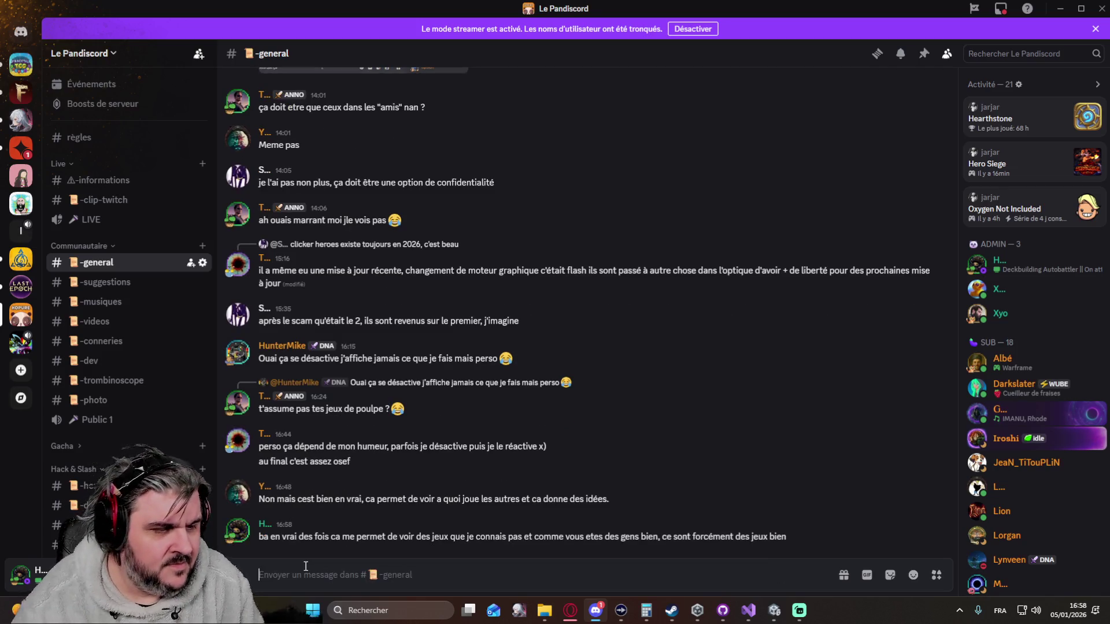
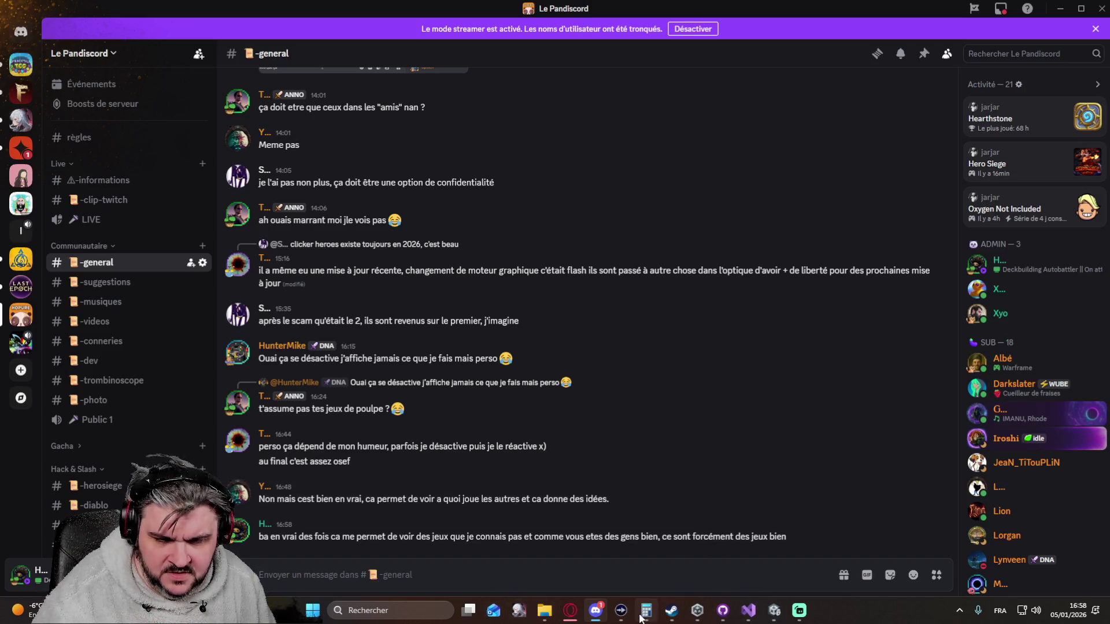
# Switch from Discord's #-general channel to the Steam game library.
pyautogui.click(670, 610)
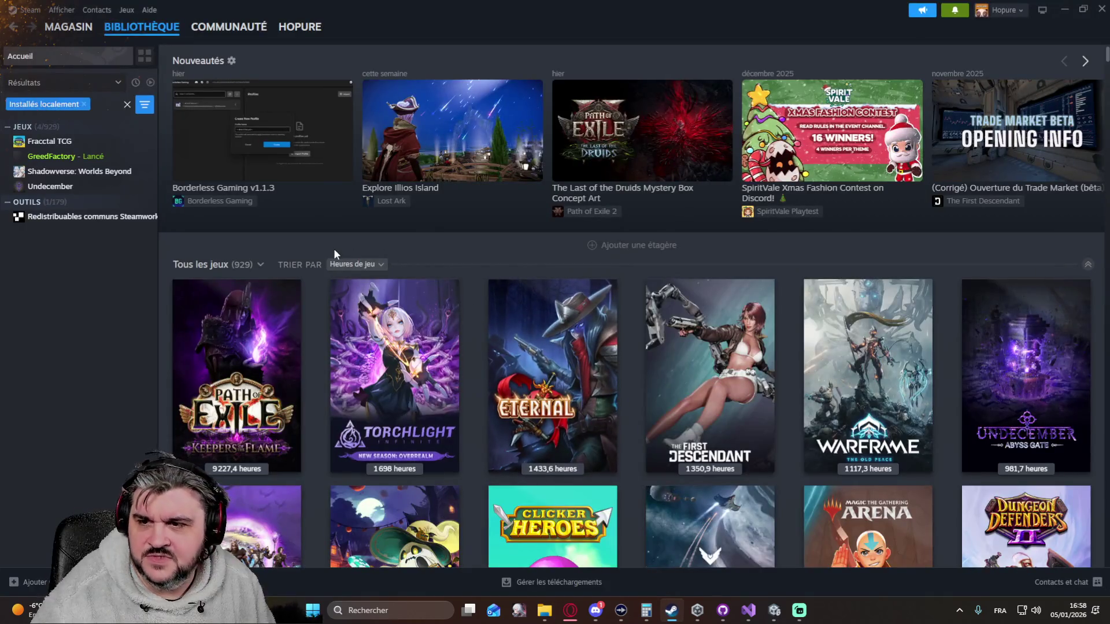
# Clear the installed-only filter, search the library for 'hero si', and open Hero Siege.
pyautogui.click(128, 105)
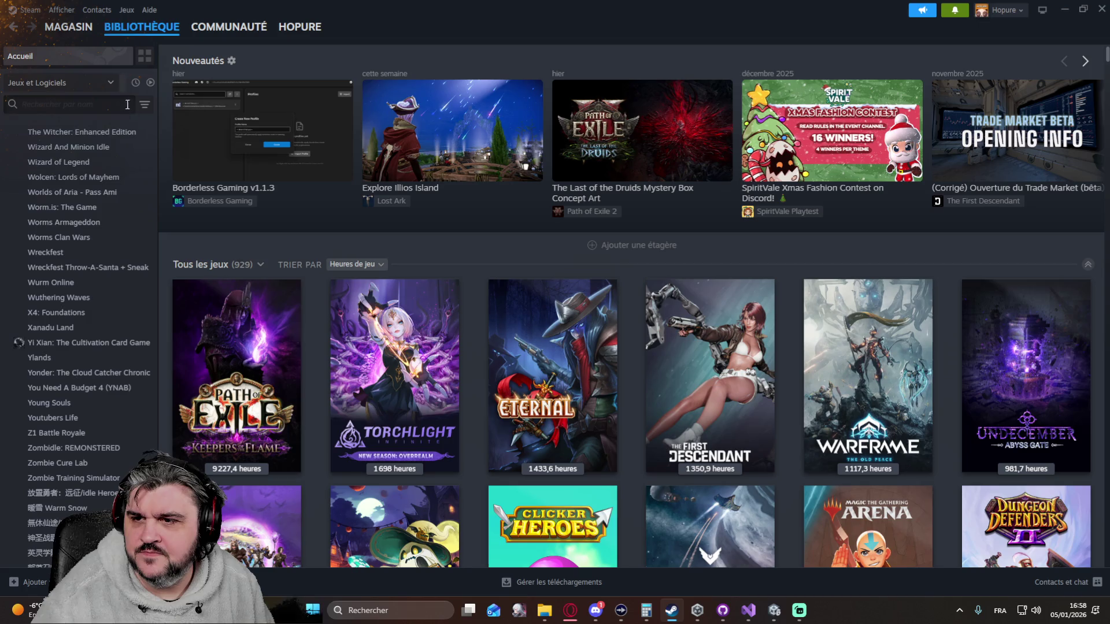
pyautogui.click(81, 105)
pyautogui.write('hero sie')
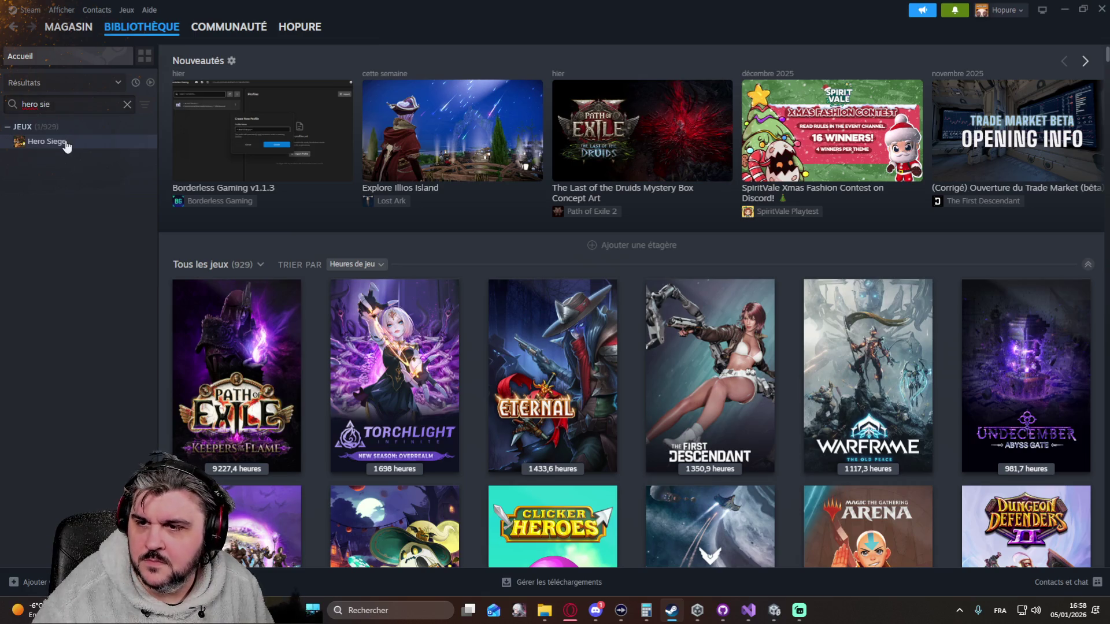
pyautogui.click(65, 142)
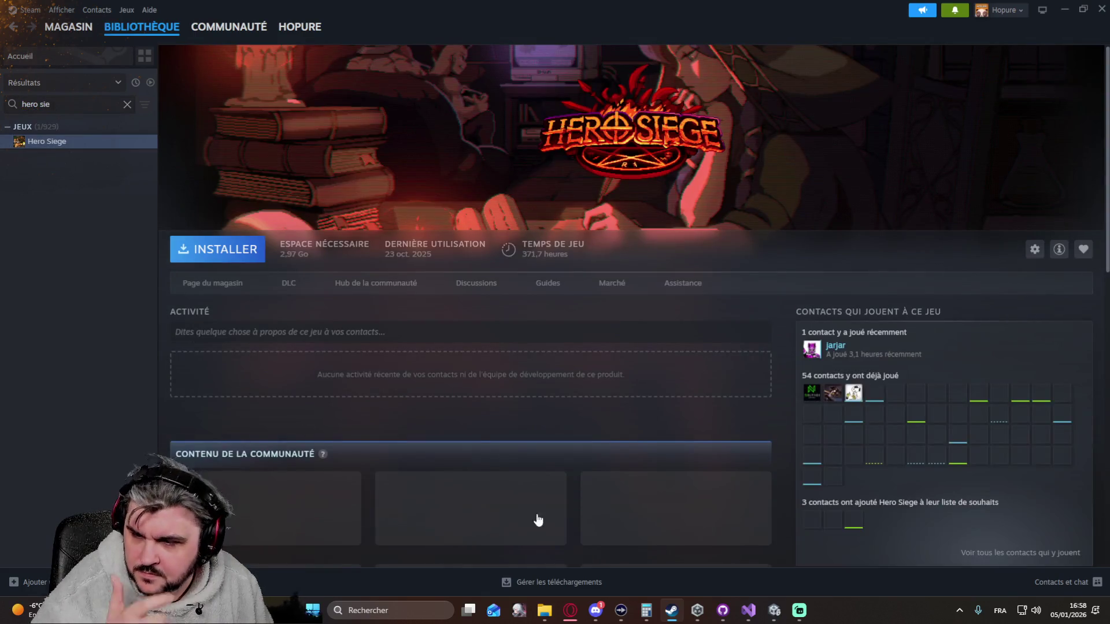
# Read Hero Siege's 'Free classes and monetization plans' news, then switch to the browser.
pyautogui.scroll(-7, 453, 345)
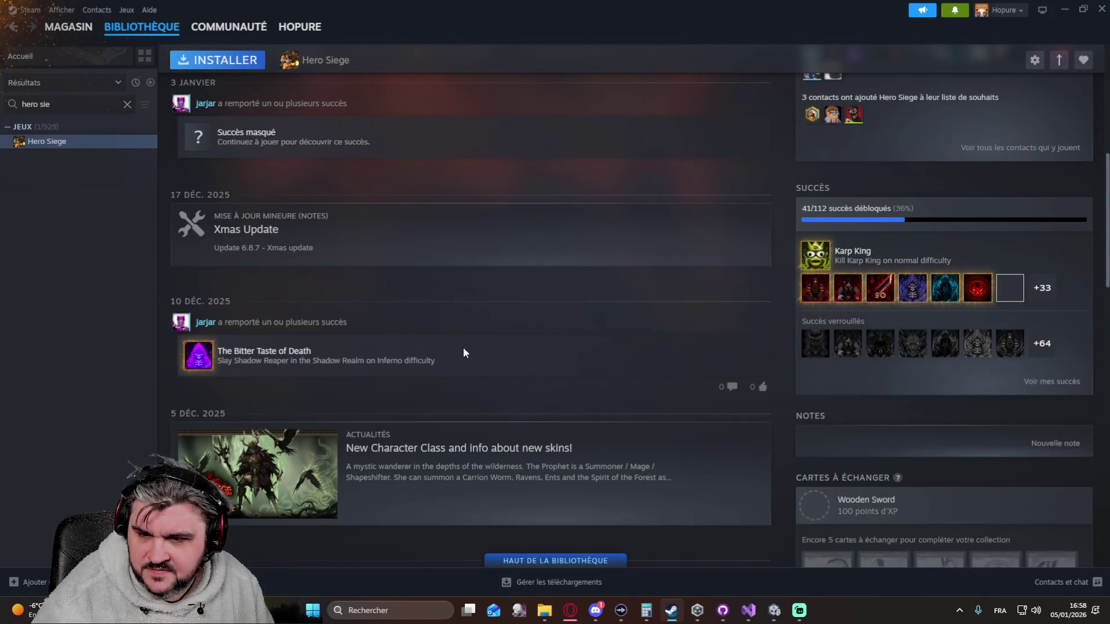
pyautogui.scroll(6, 450, 353)
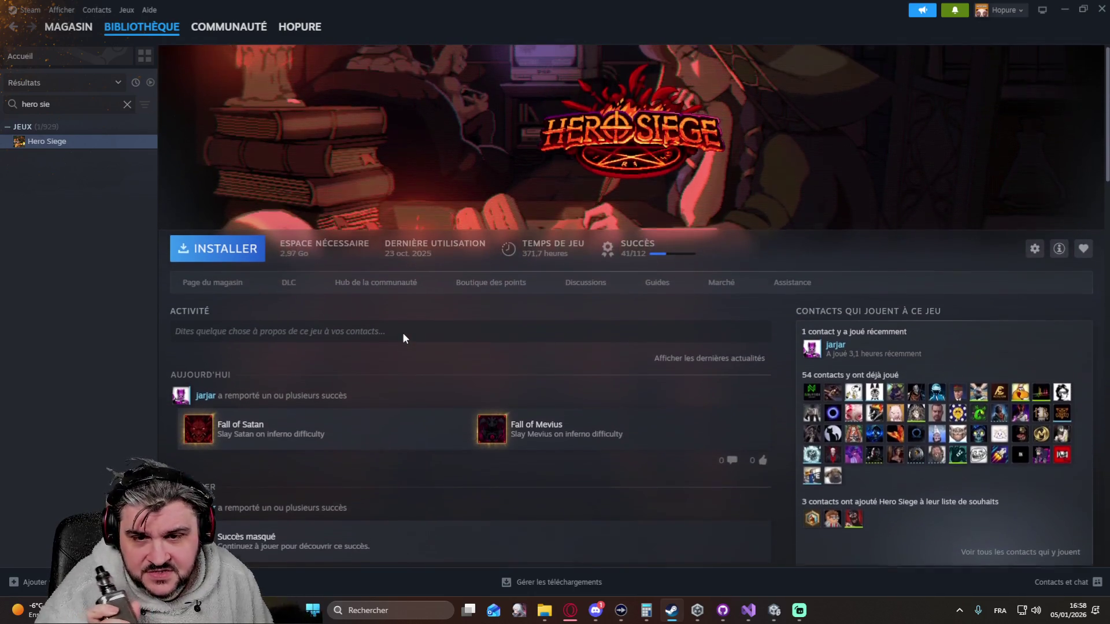
pyautogui.scroll(-6, 402, 332)
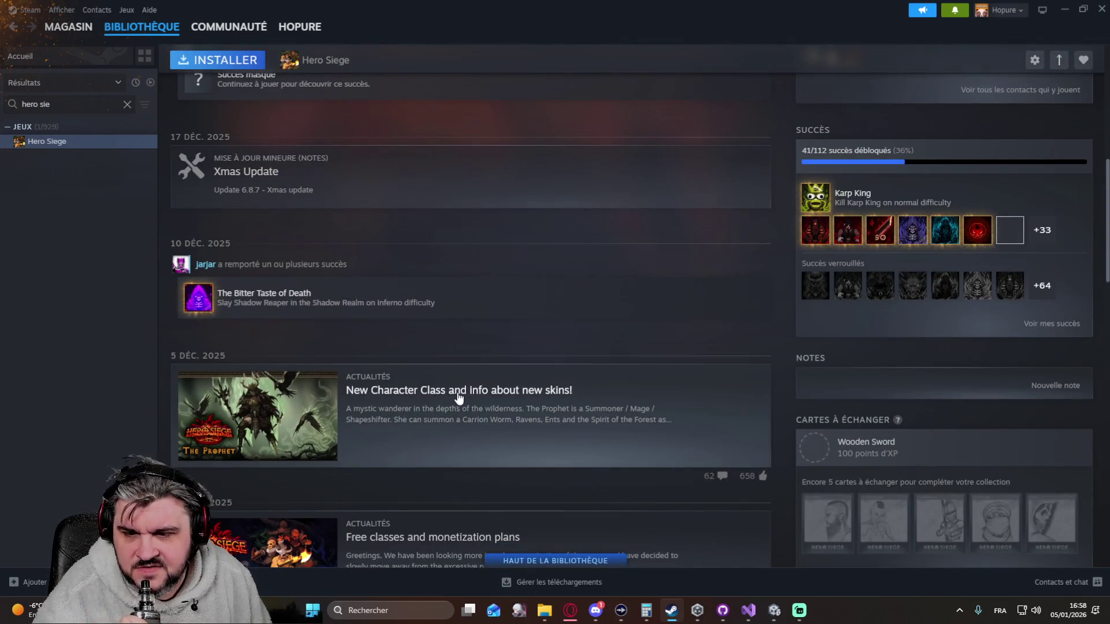
pyautogui.scroll(-3, 457, 397)
pyautogui.click(443, 384)
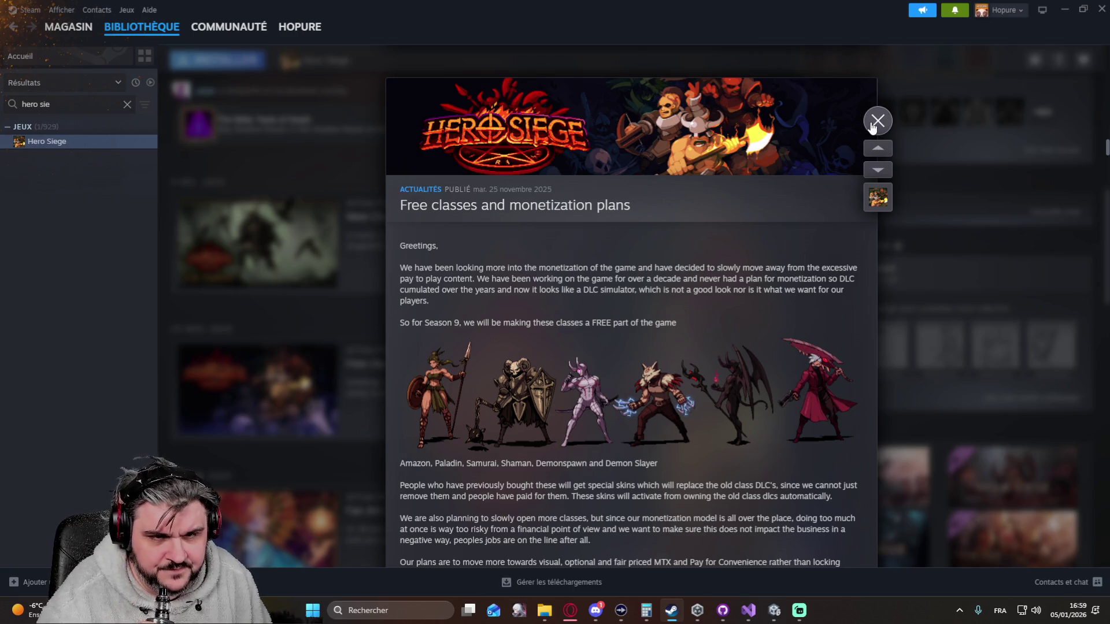
pyautogui.click(874, 128)
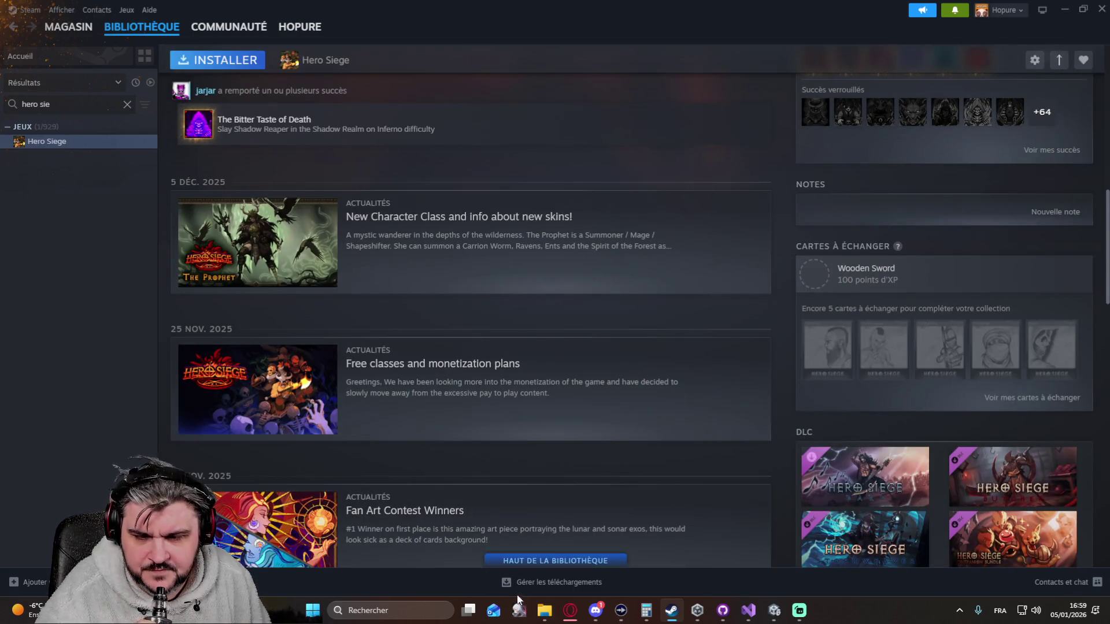
pyautogui.click(574, 618)
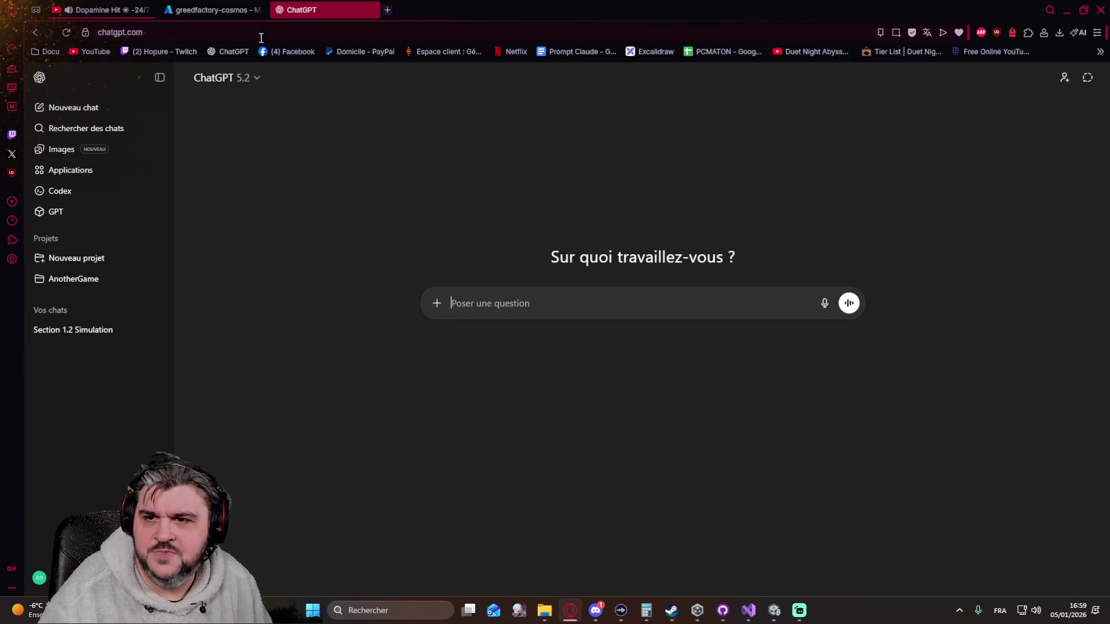
# Google 'arpgtimeline' in a new tab and open the aRPG Timeline website.
pyautogui.click(388, 11)
pyautogui.click(473, 111)
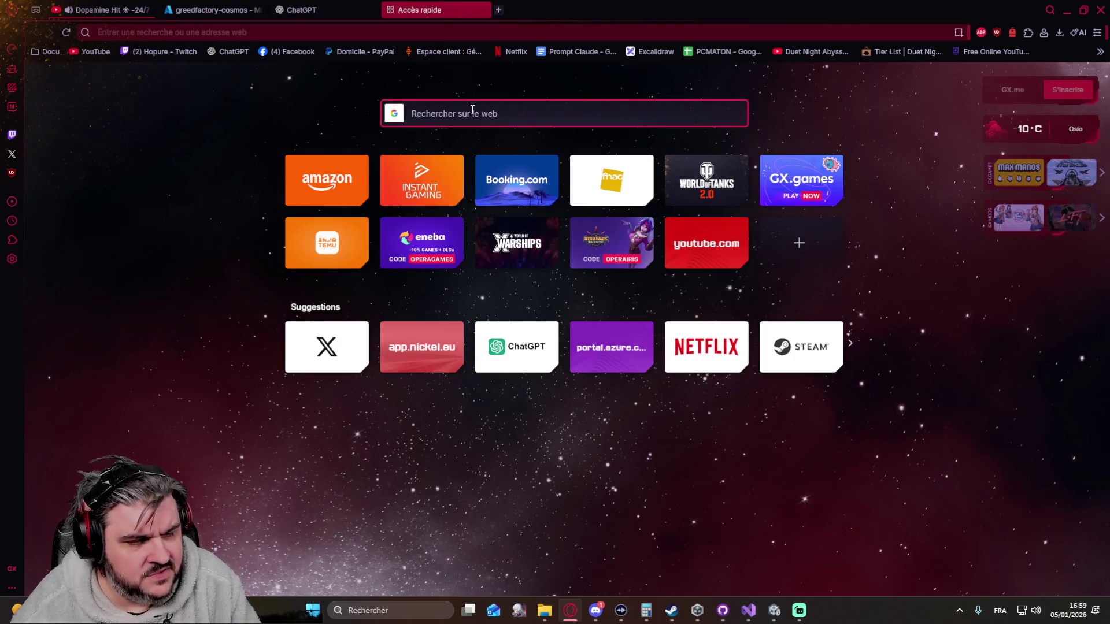
pyautogui.write('arp')
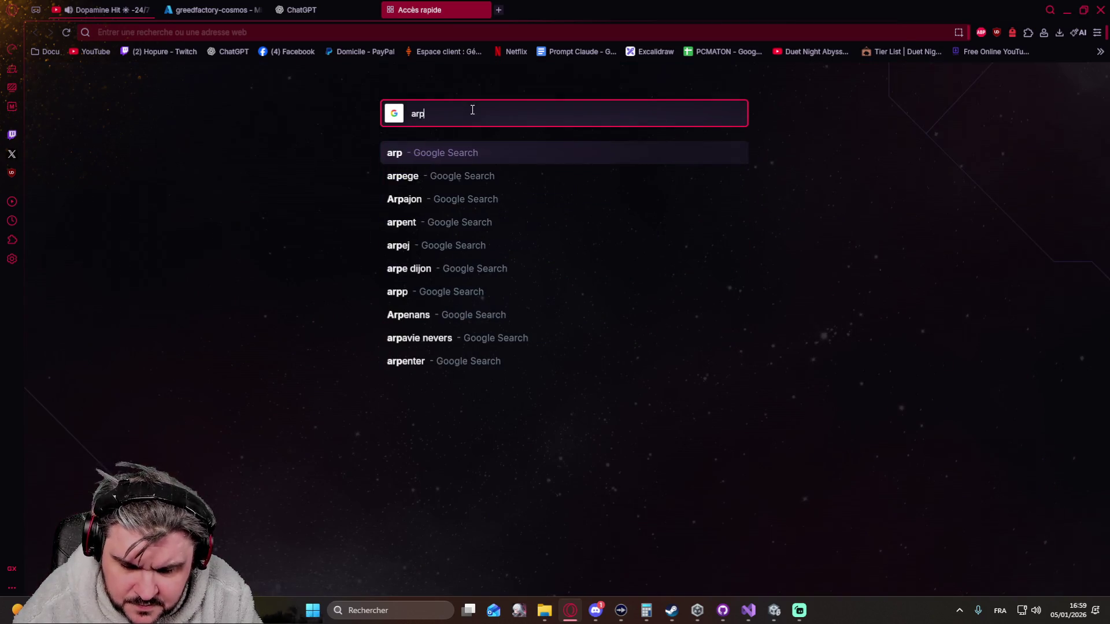
pyautogui.write('gtimeline')
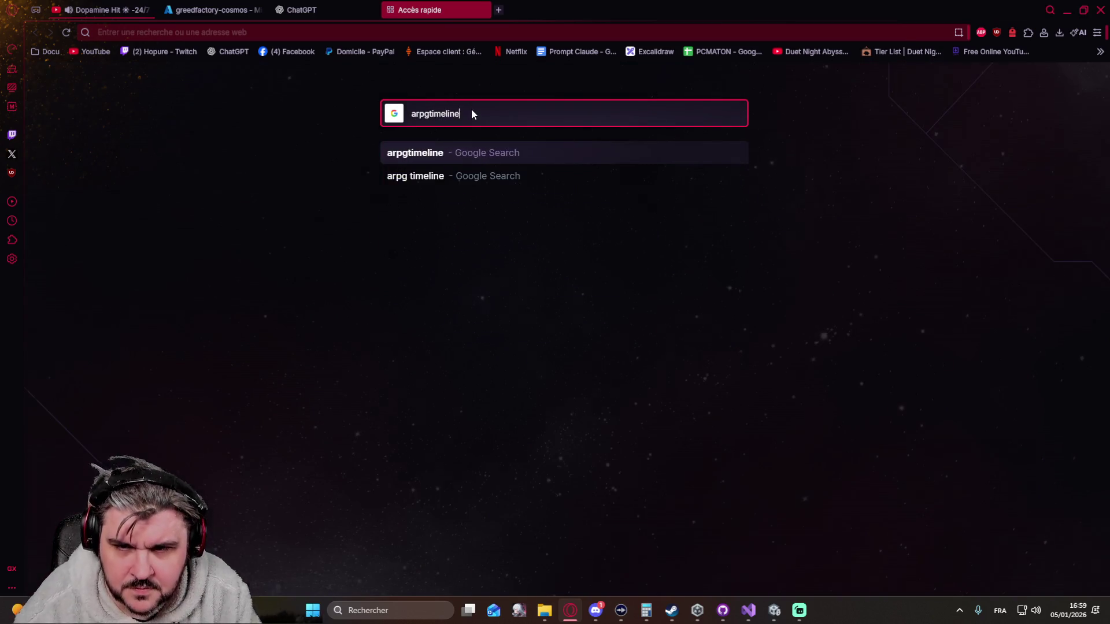
pyautogui.press('Return')
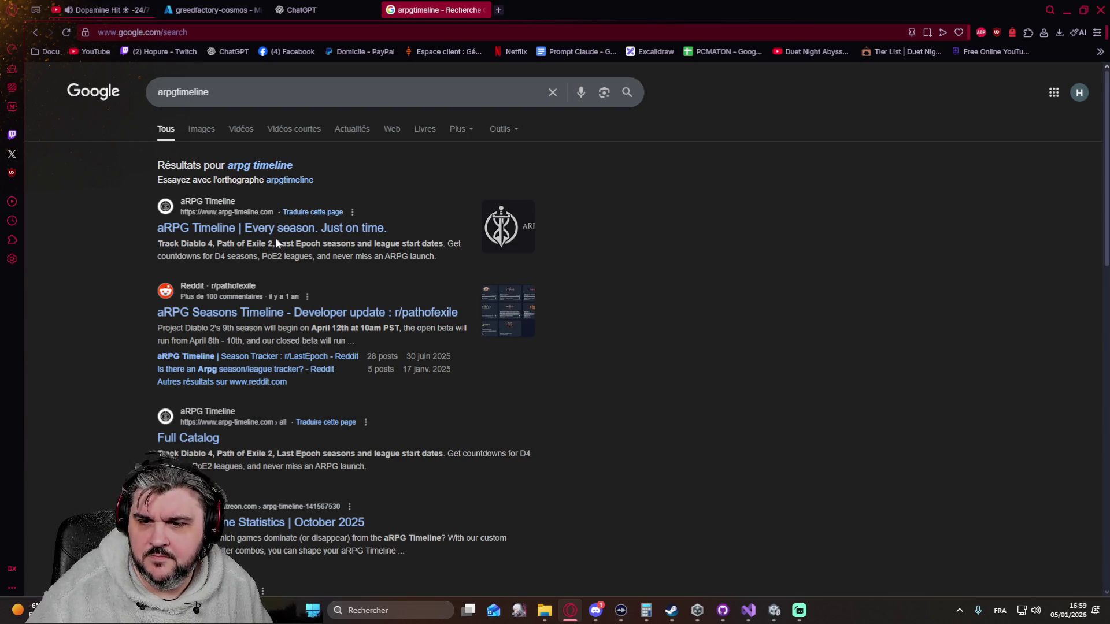
pyautogui.click(280, 230)
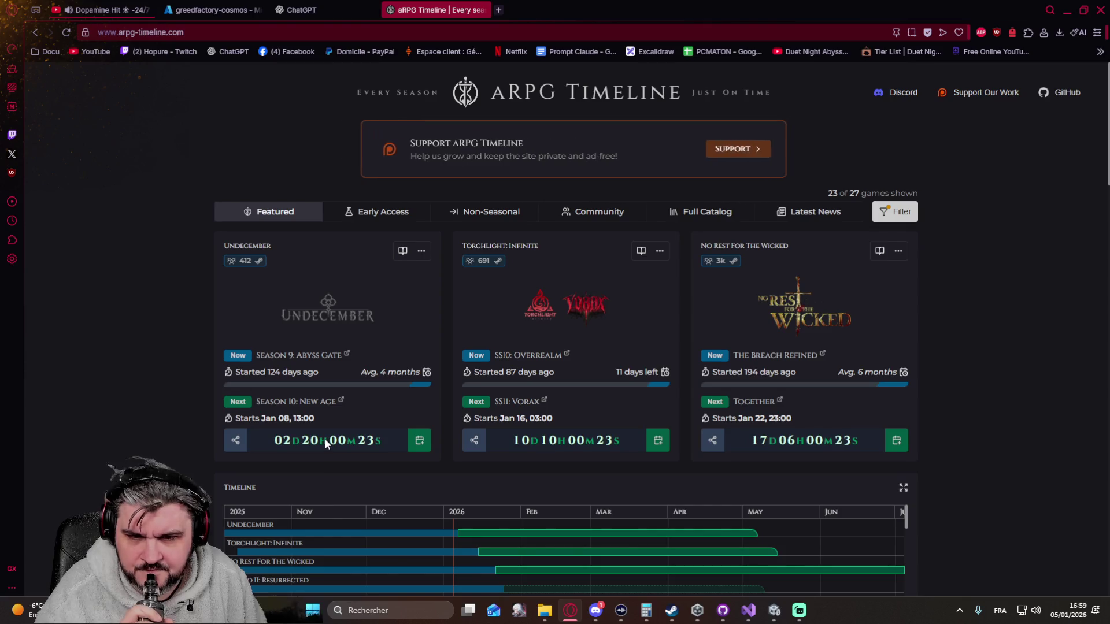
# Browse the featured ARPG season cards and timeline, including Hero Siege Season 9, then close the tab.
pyautogui.scroll(-4, 108, 385)
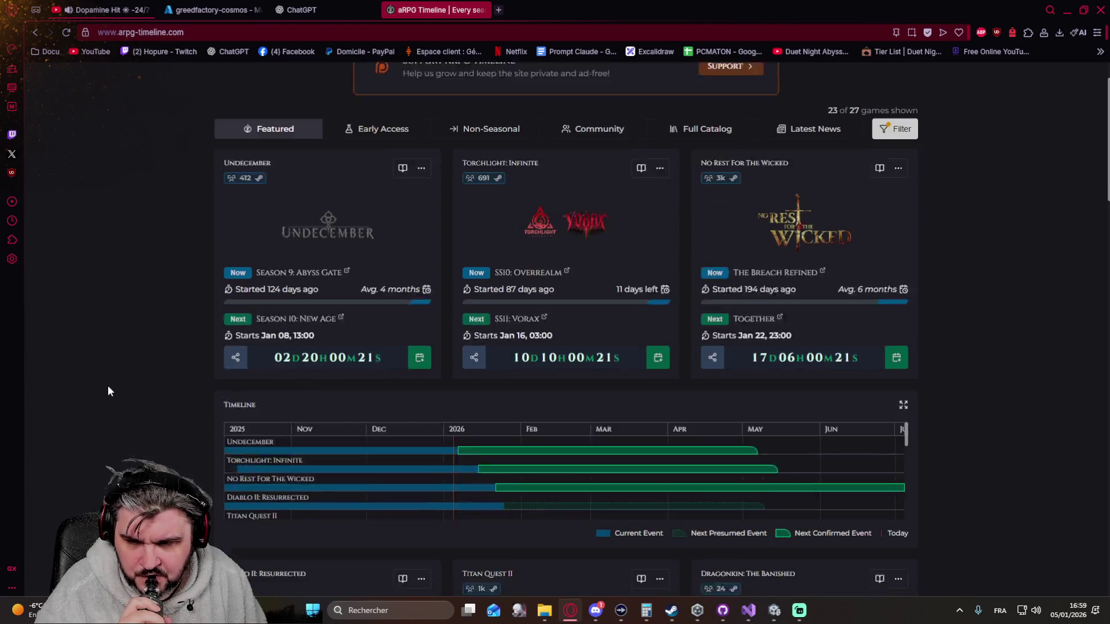
pyautogui.scroll(-2, 107, 386)
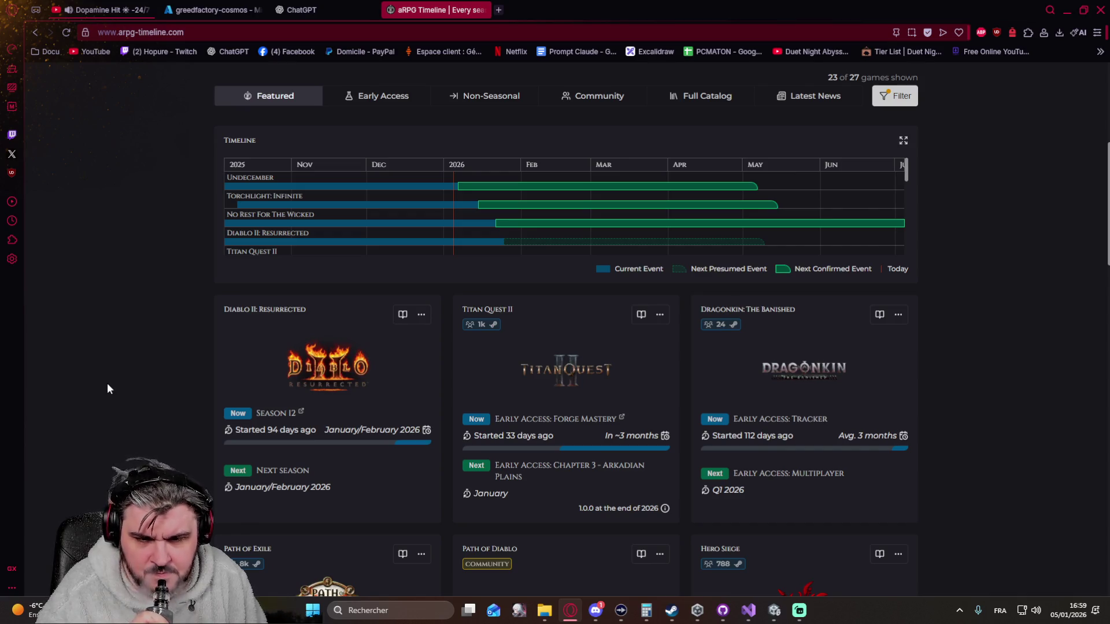
pyautogui.scroll(3, 104, 384)
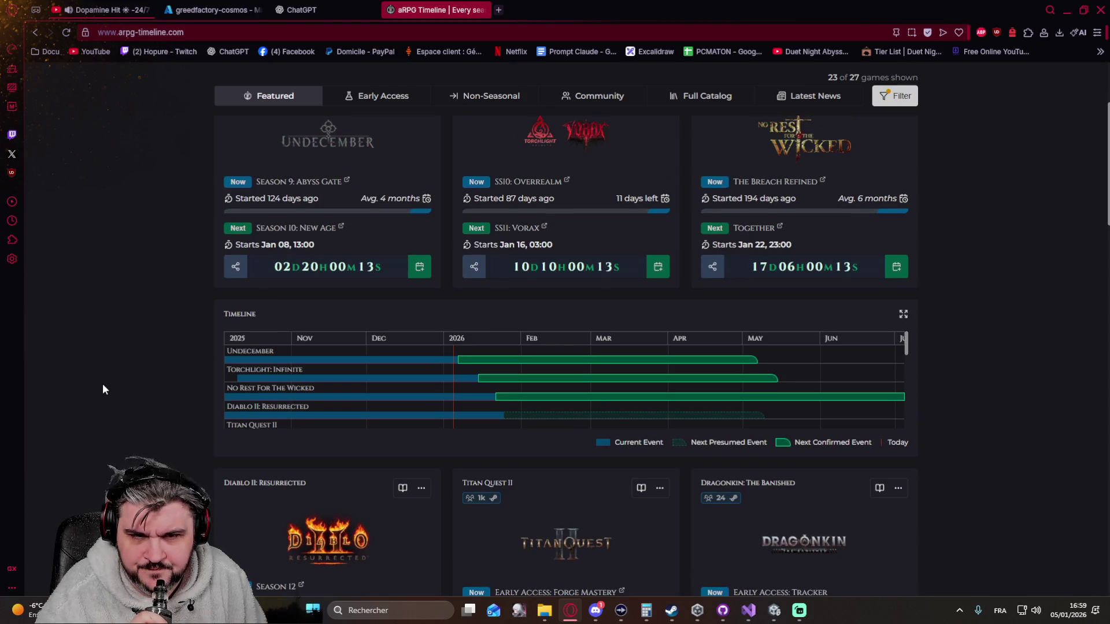
pyautogui.scroll(-2, 102, 383)
pyautogui.scroll(-5, 103, 383)
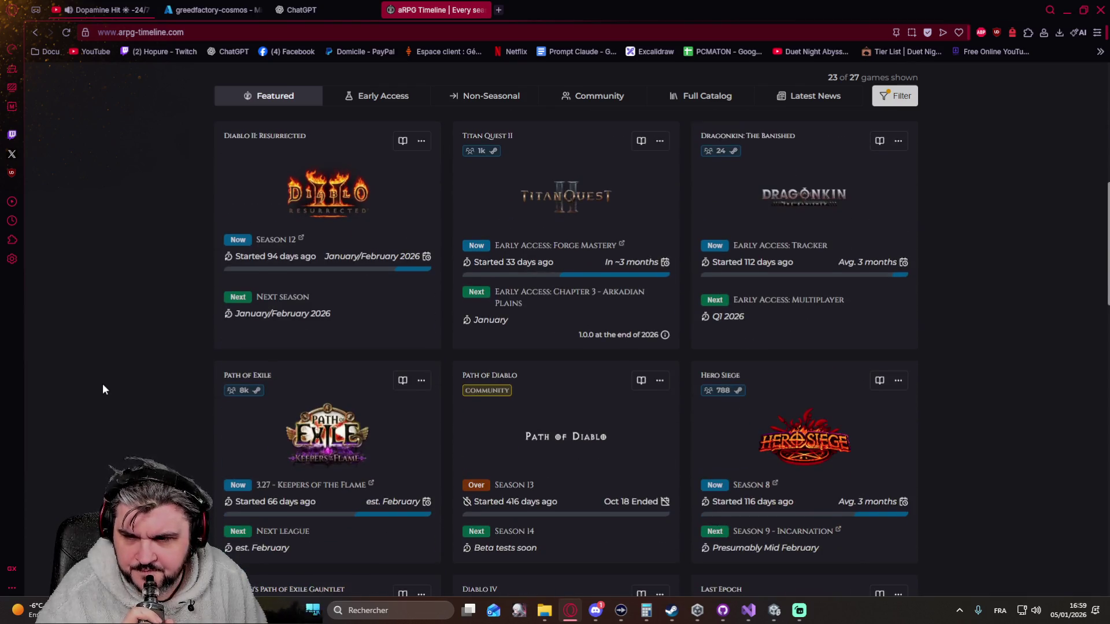
pyautogui.scroll(-3, 102, 384)
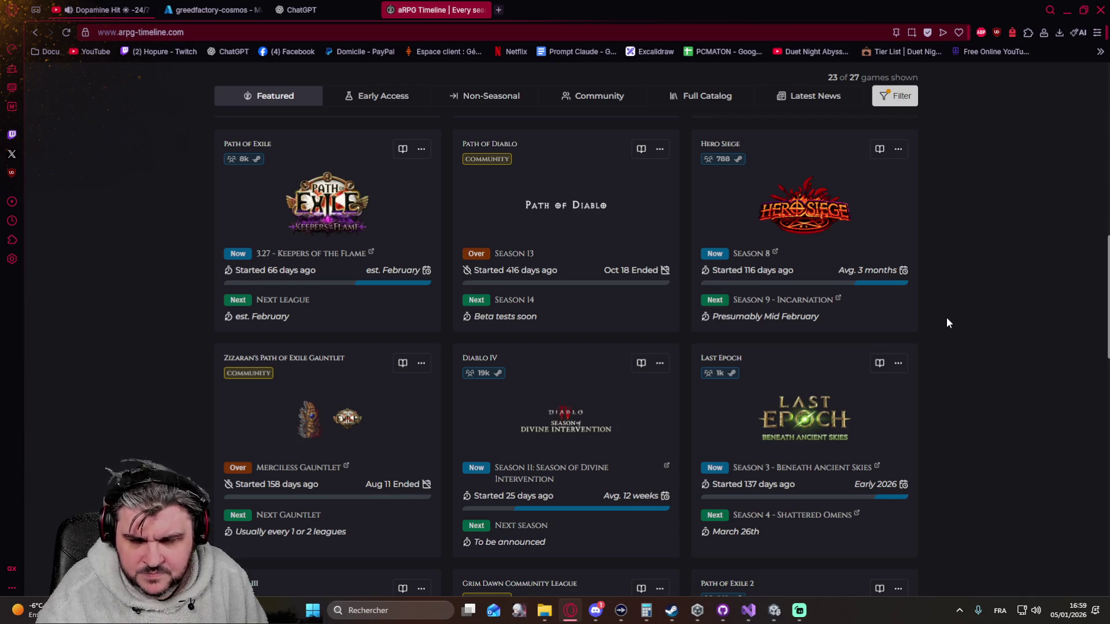
pyautogui.scroll(-5, 946, 323)
pyautogui.scroll(-2, 947, 322)
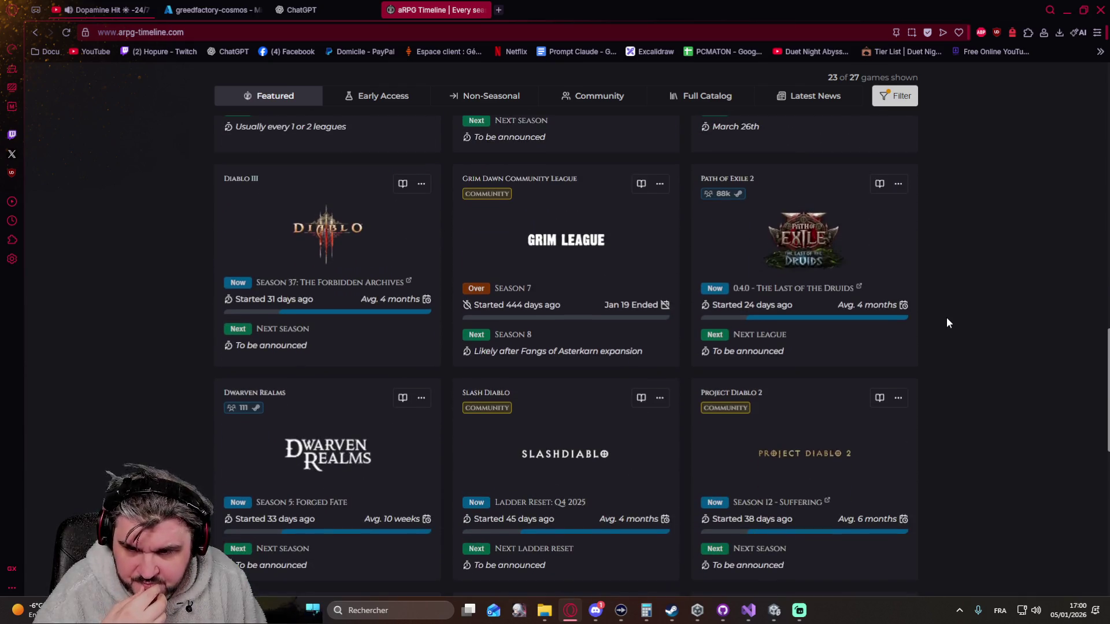
pyautogui.scroll(-3, 947, 323)
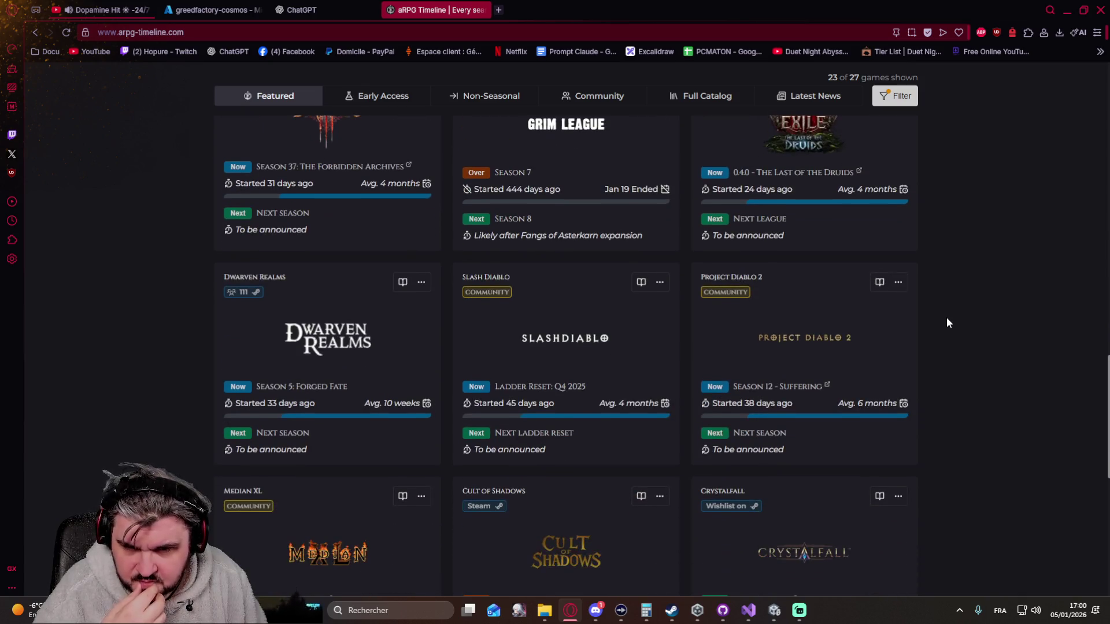
pyautogui.scroll(-3, 923, 320)
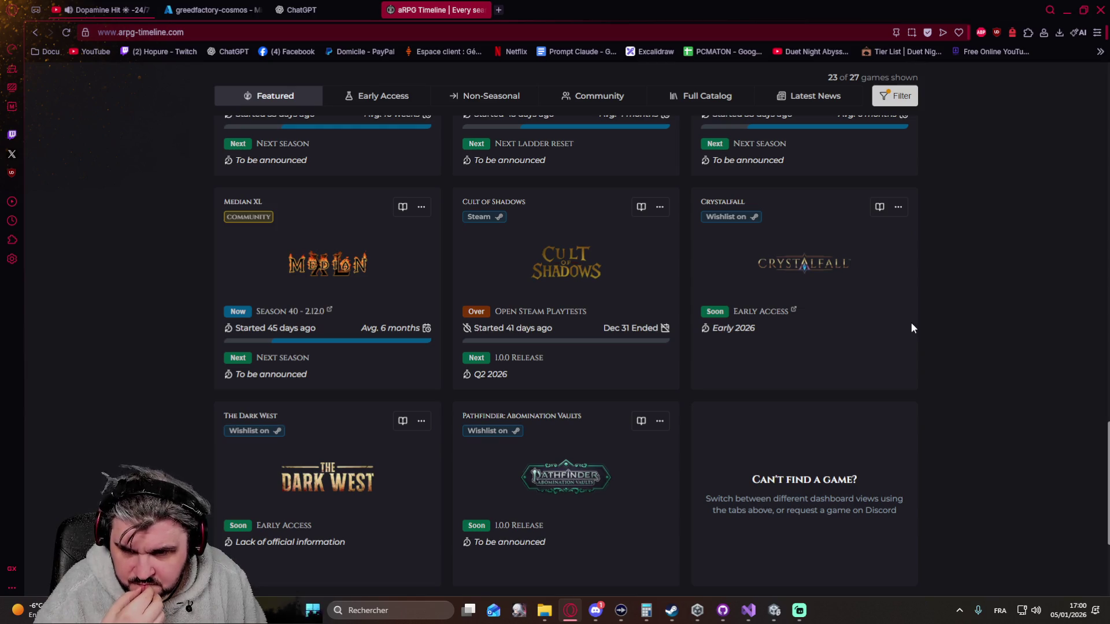
pyautogui.scroll(-2, 875, 316)
pyautogui.scroll(6, 875, 316)
pyautogui.scroll(15, 876, 322)
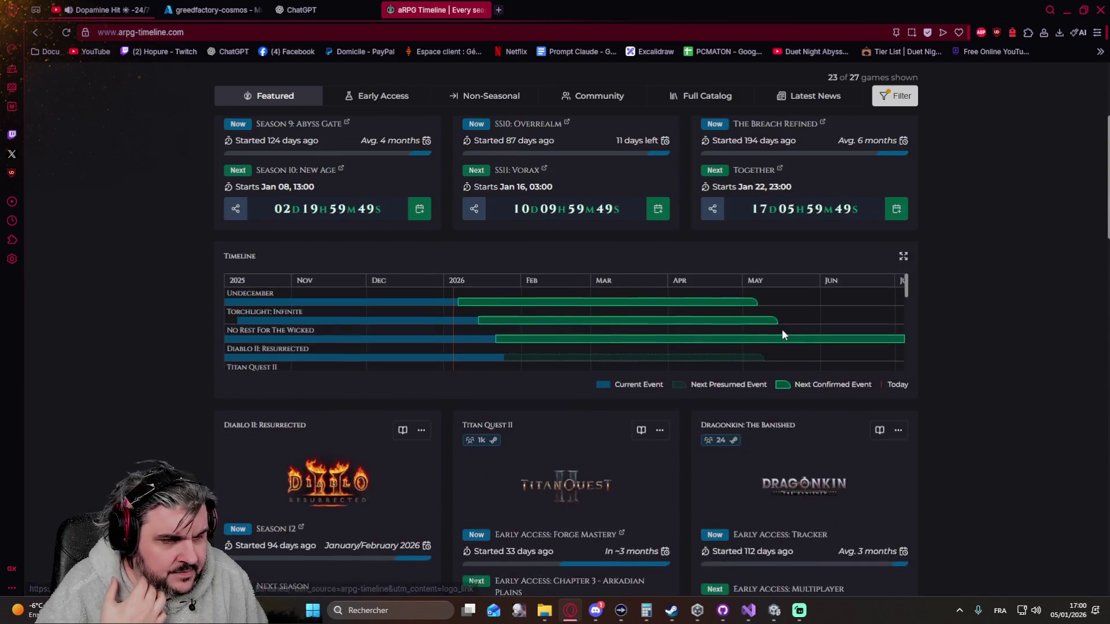
pyautogui.scroll(2, 780, 331)
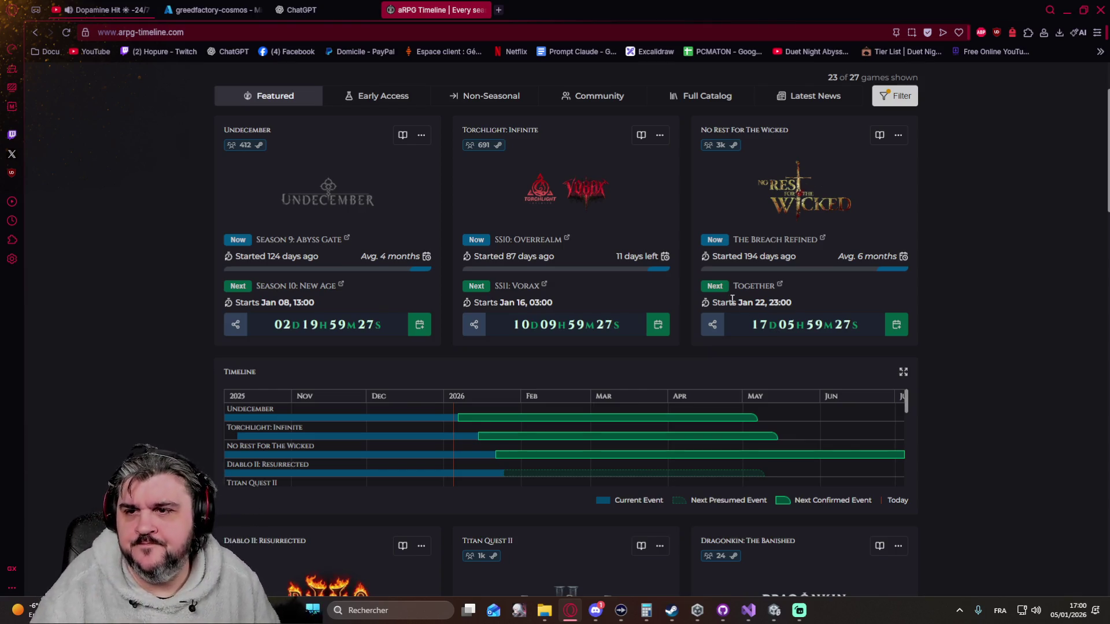
pyautogui.click(483, 11)
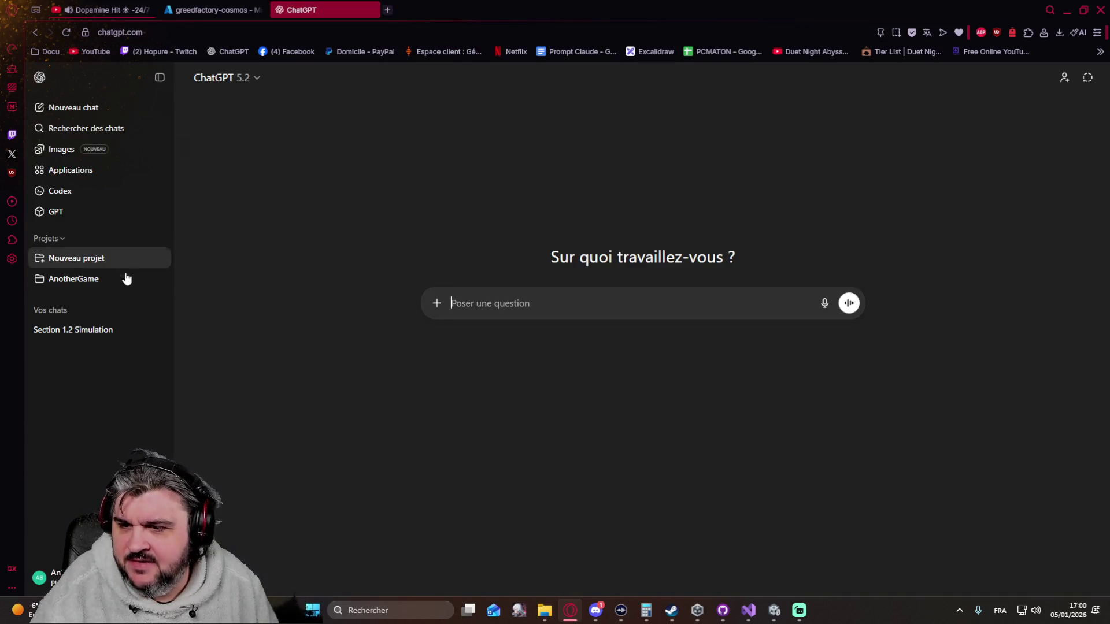
# Open the Section 1.2 Simulation chat and review its latest reply.
pyautogui.click(82, 328)
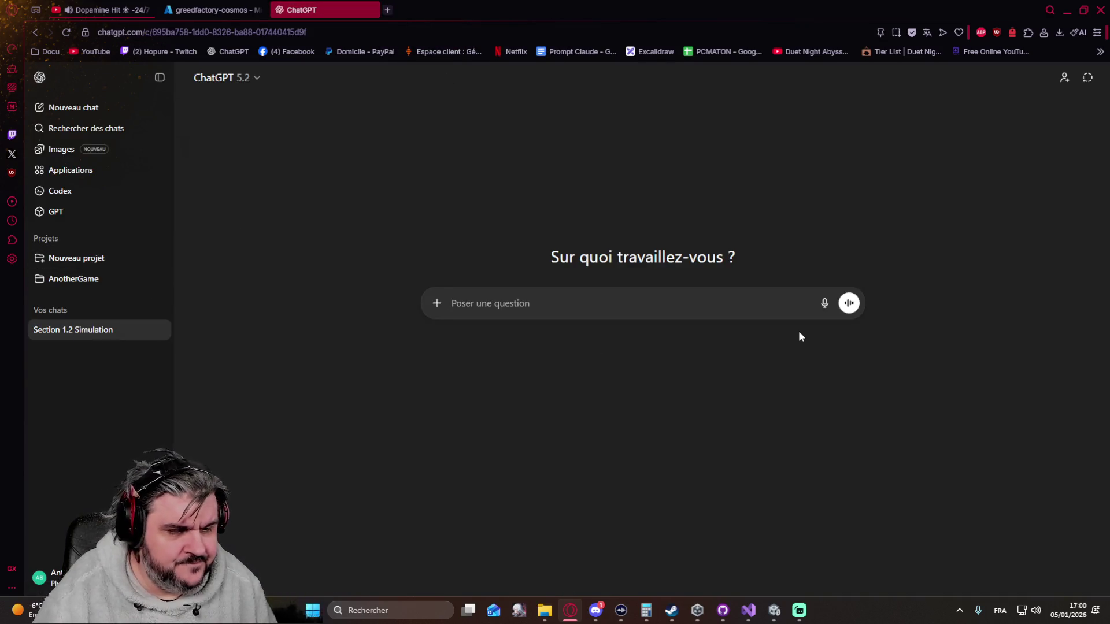
pyautogui.write('je')
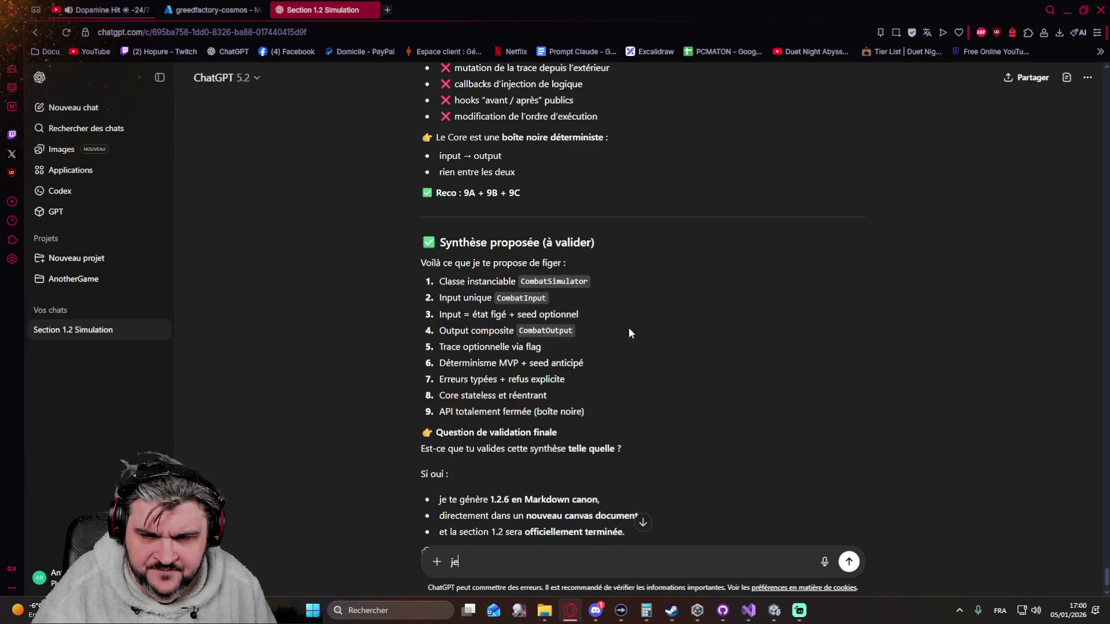
pyautogui.scroll(-2, 629, 333)
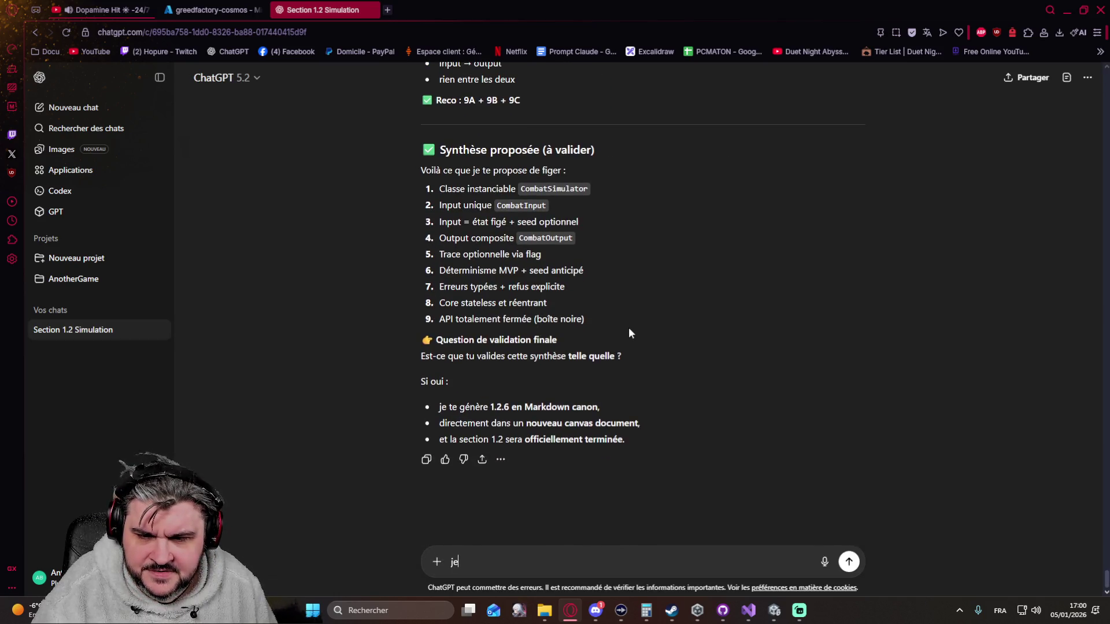
pyautogui.scroll(10, 628, 333)
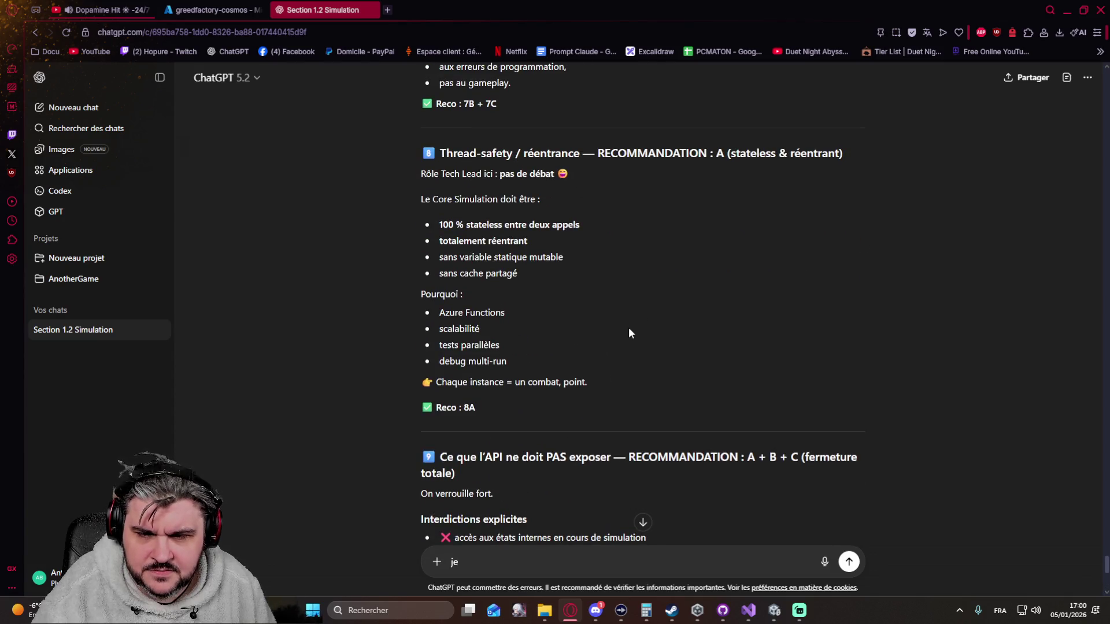
pyautogui.scroll(4, 629, 332)
pyautogui.scroll(-10, 629, 333)
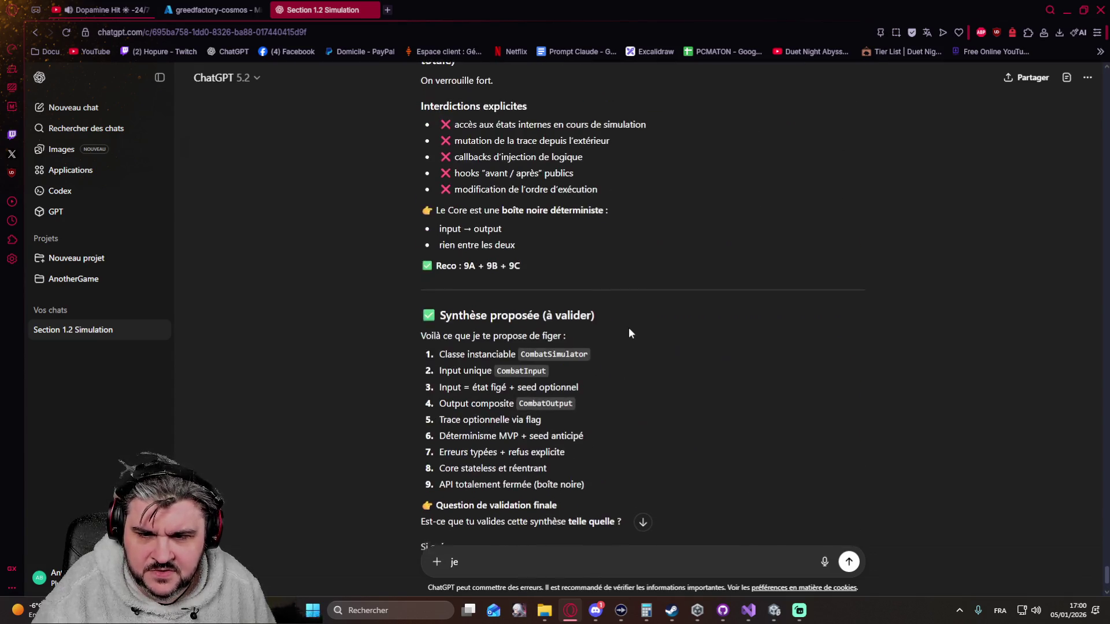
pyautogui.scroll(-3, 628, 333)
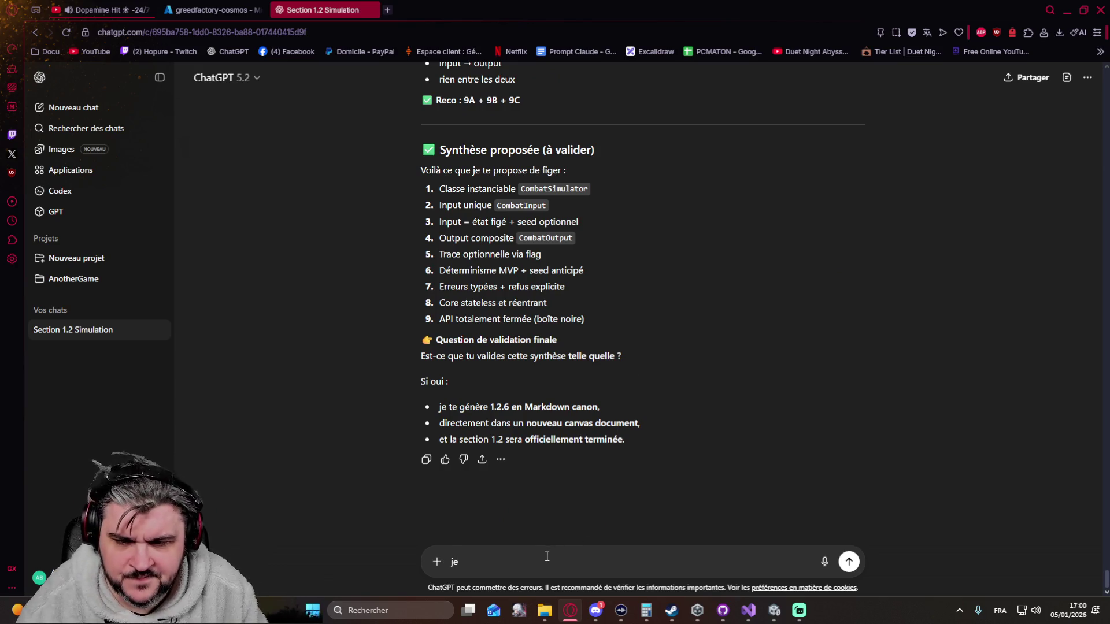
# Send 'directement dans un nouveau canvas document stp' to get section 1.2.6 in a new canvas.
pyautogui.write('dire')
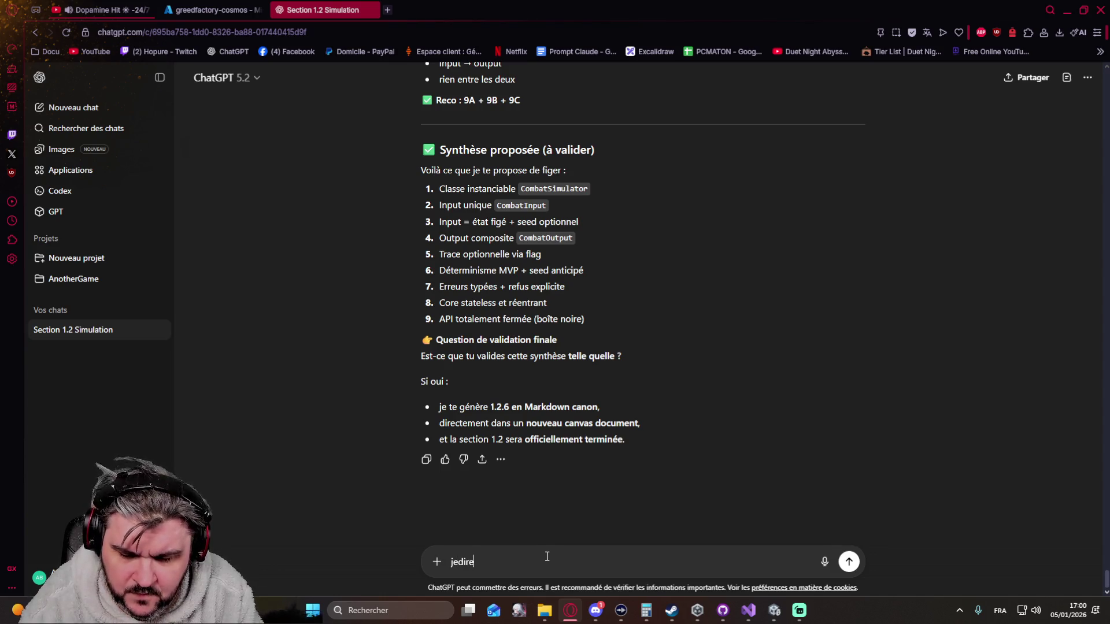
pyautogui.press('BackSpace')
pyautogui.press('BackSpace')
pyautogui.press('BackSpace')
pyautogui.write('directement dans un nouveau canvas document stp')
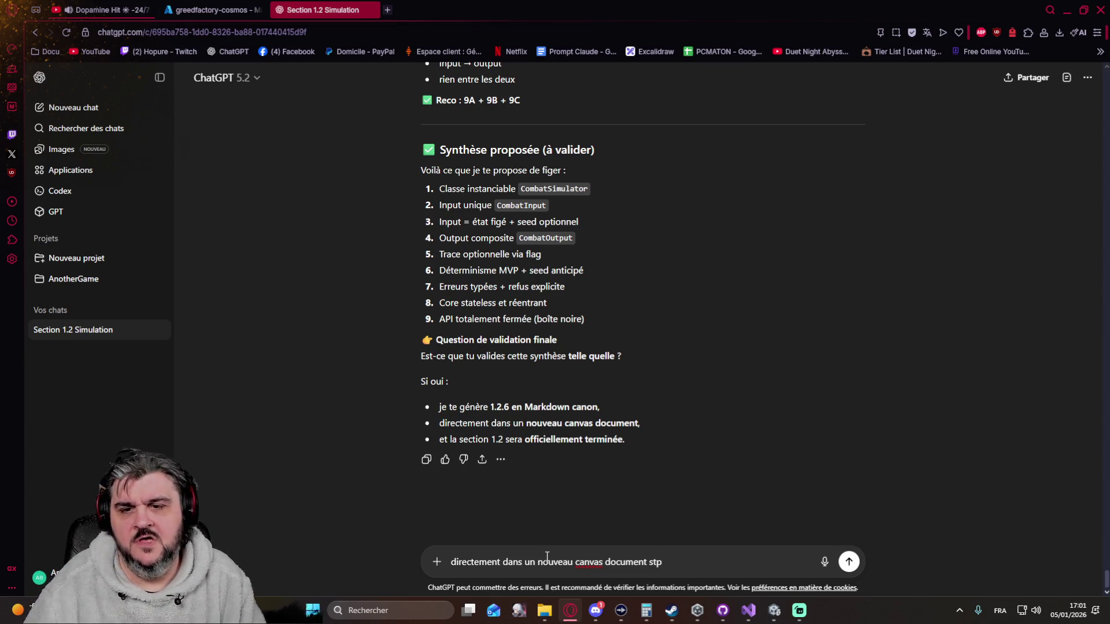
pyautogui.press('Return')
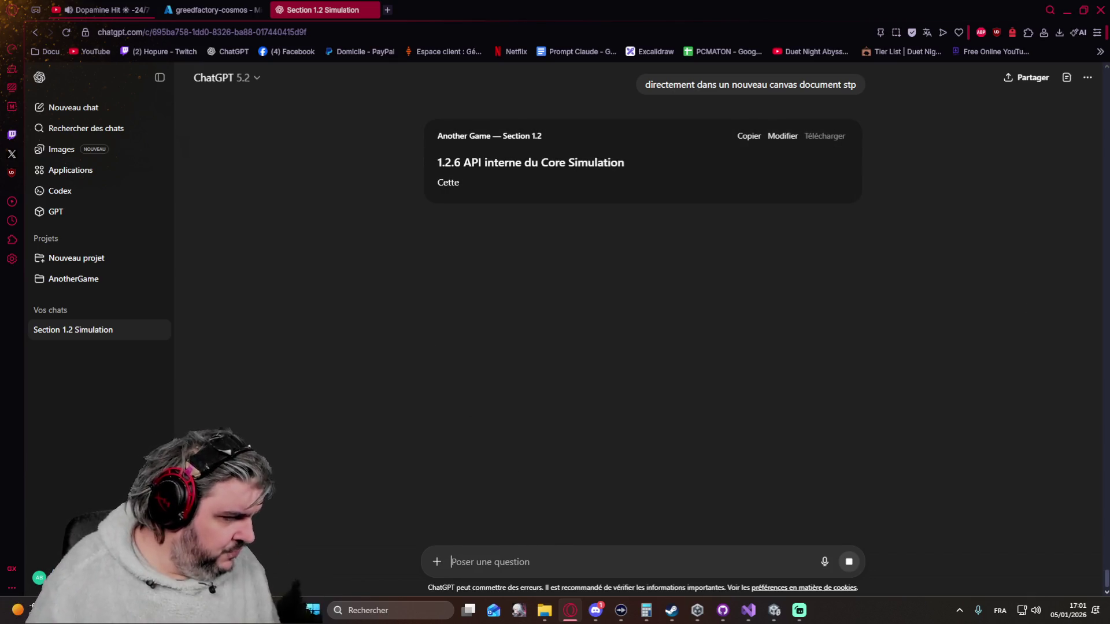
pyautogui.hotkey('alt', 'Tab')
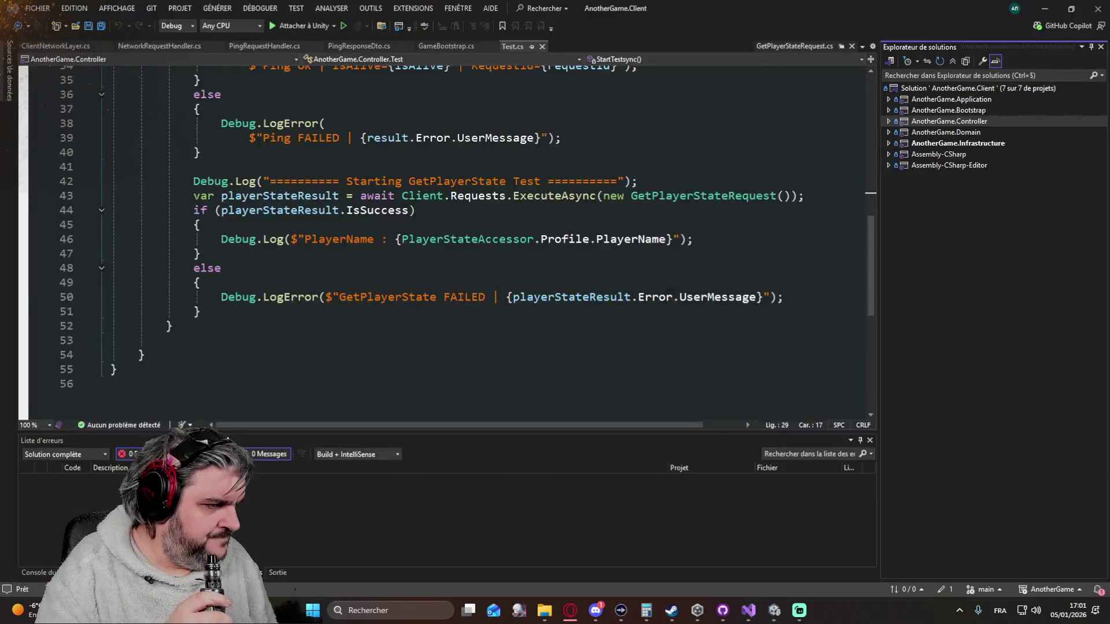
# Open AnotherGame_MVP_TechRoadmap_v0.1 from the AnotherGame Docs folder in File Explorer.
pyautogui.hotkey('alt', 'Tab')
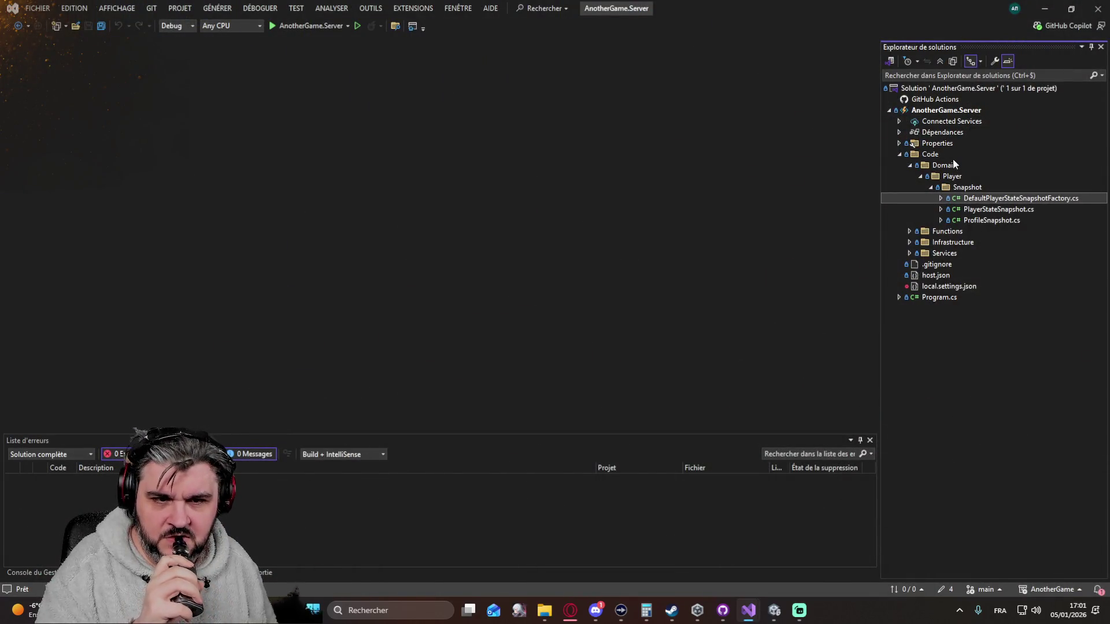
pyautogui.click(545, 610)
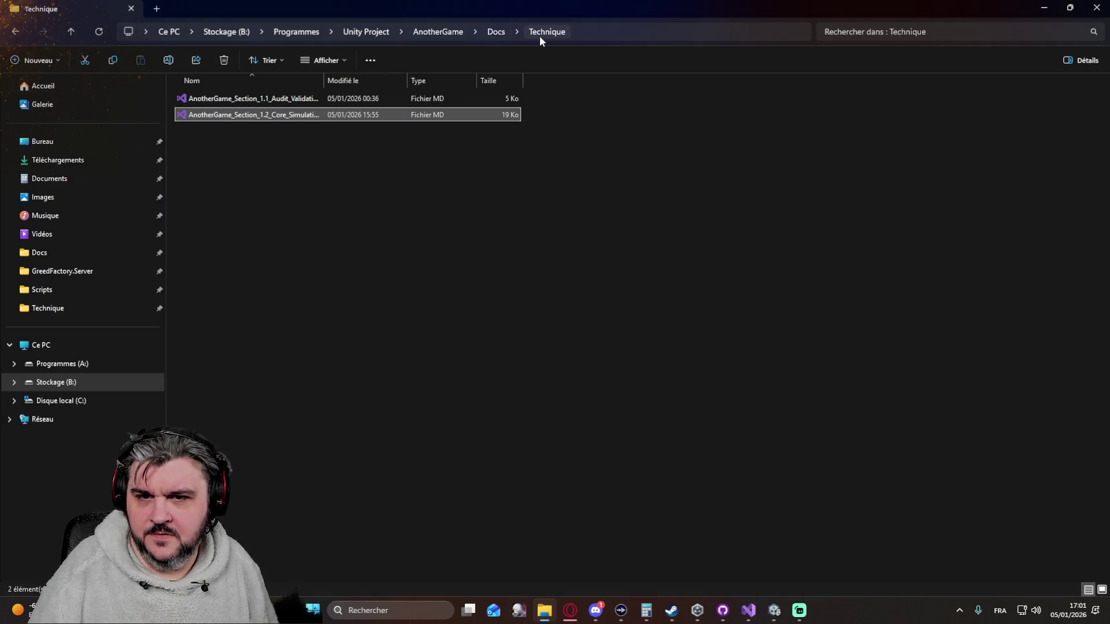
pyautogui.click(495, 32)
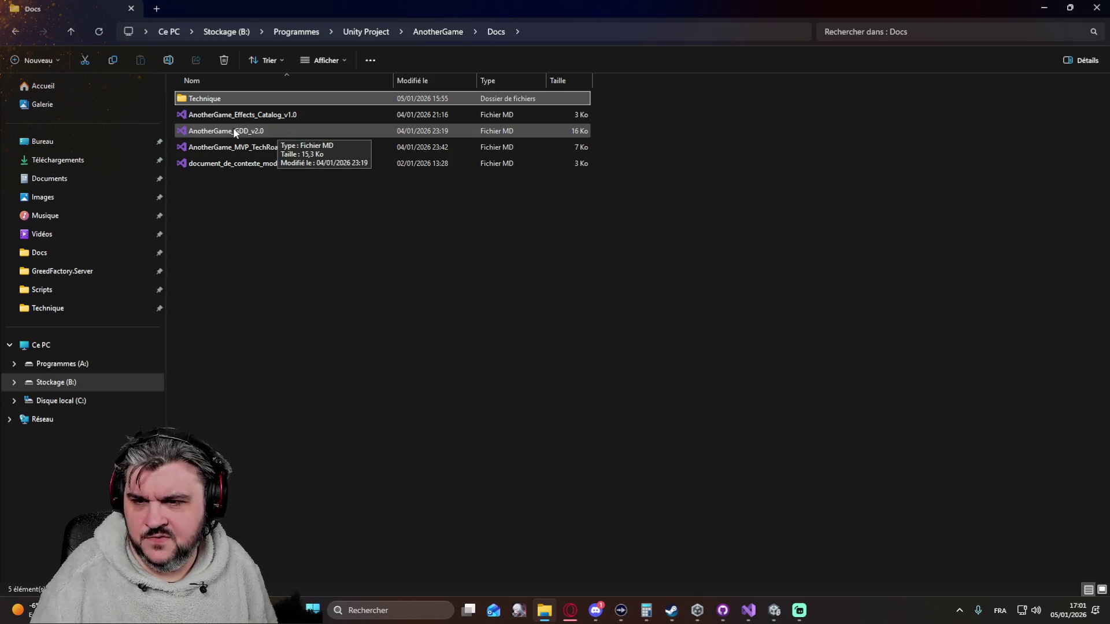
pyautogui.doubleClick(251, 145)
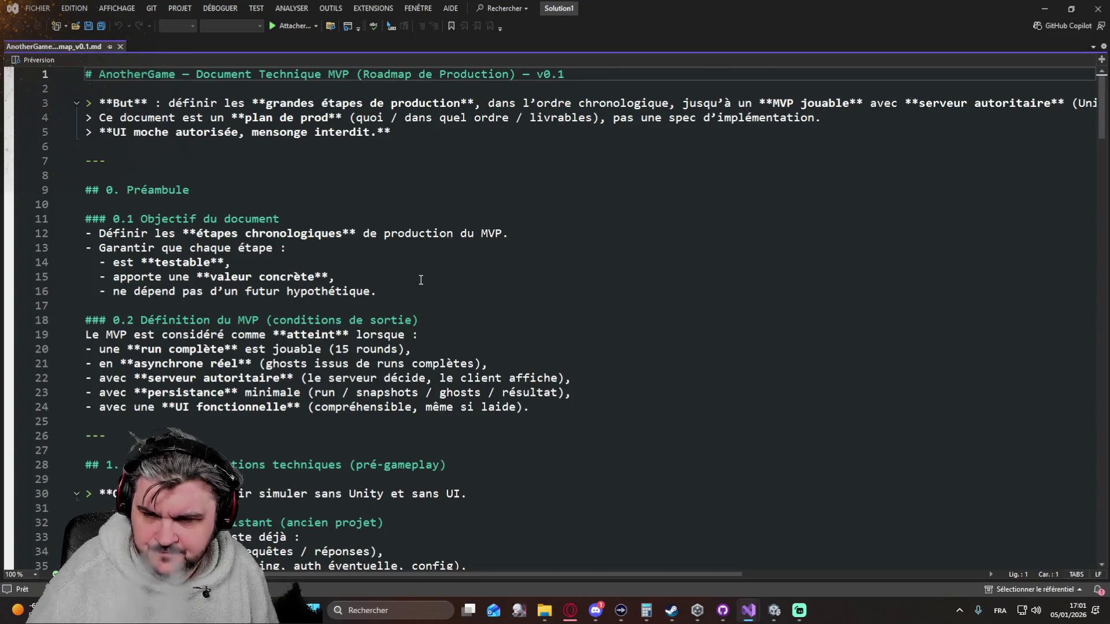
# Review the roadmap's 1.2 Core Simulation and Phase 1 deliverables, then close the roadmap.
pyautogui.scroll(-11, 420, 280)
pyautogui.scroll(-2, 420, 280)
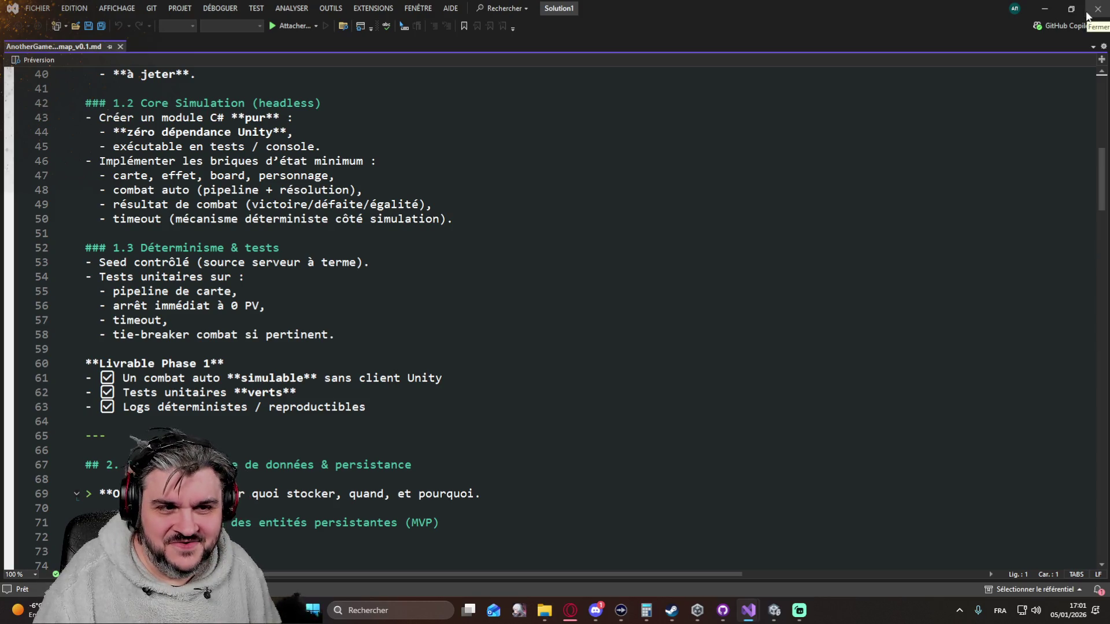
pyautogui.click(1089, 16)
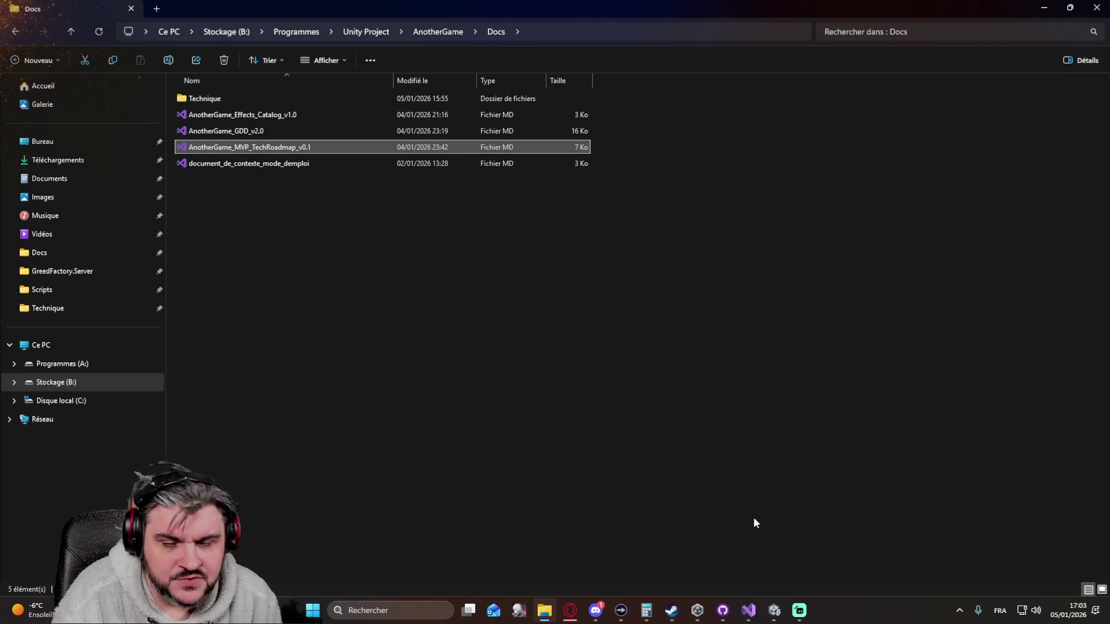
pyautogui.click(746, 601)
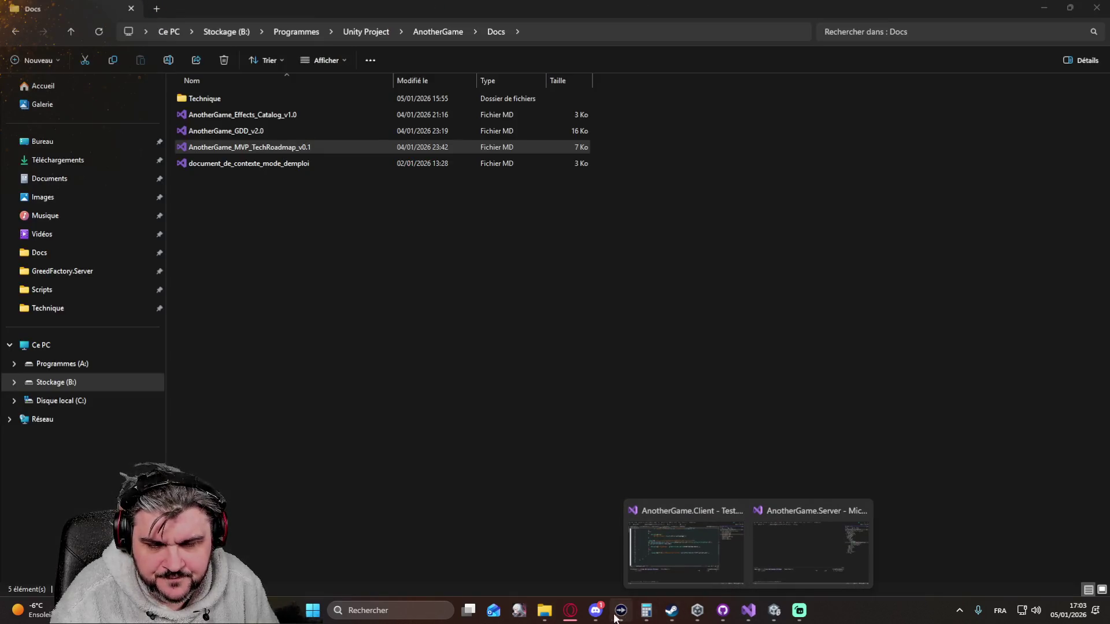
# Return to ChatGPT and read through the section 1.2.6 canvas document.
pyautogui.click(572, 614)
pyautogui.scroll(-10, 691, 343)
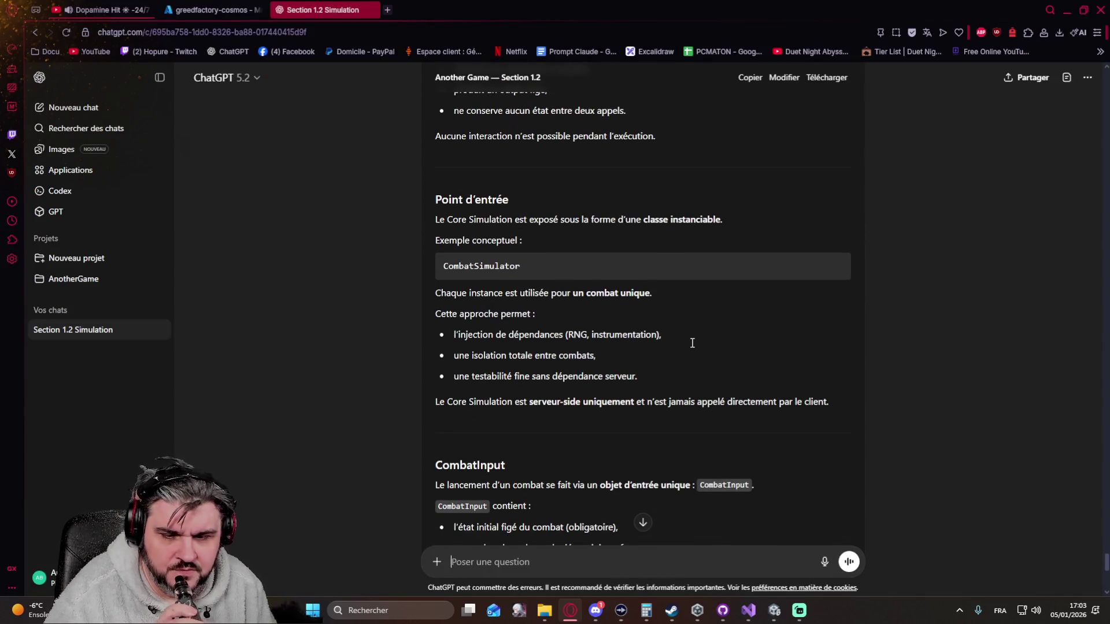
pyautogui.scroll(-8, 692, 342)
pyautogui.scroll(12, 730, 339)
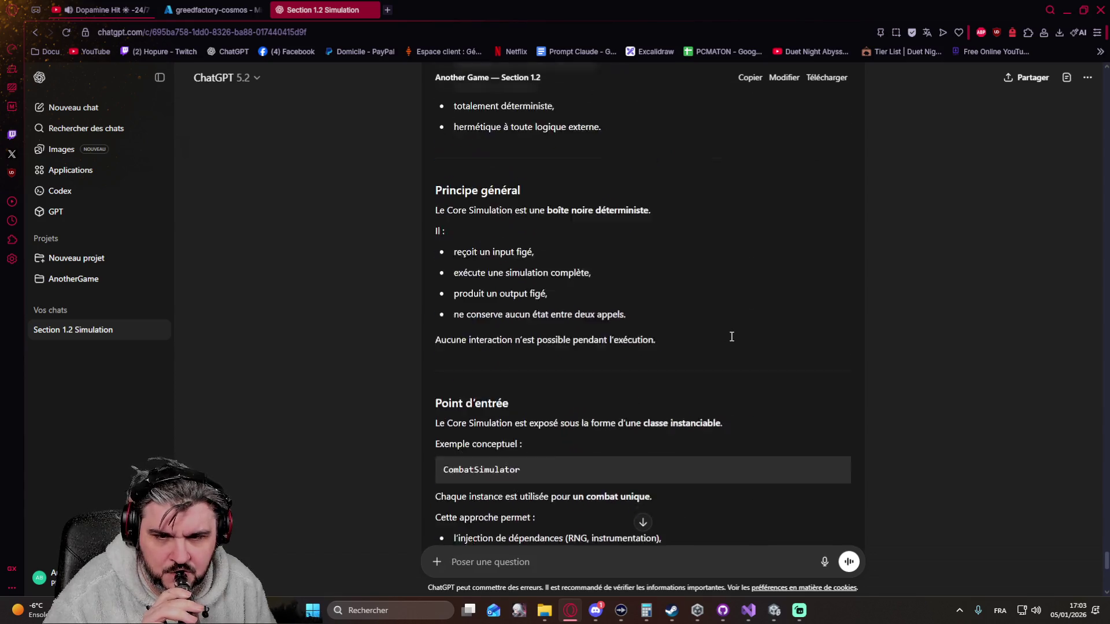
pyautogui.scroll(12, 731, 336)
pyautogui.scroll(-13, 734, 317)
pyautogui.scroll(-20, 733, 318)
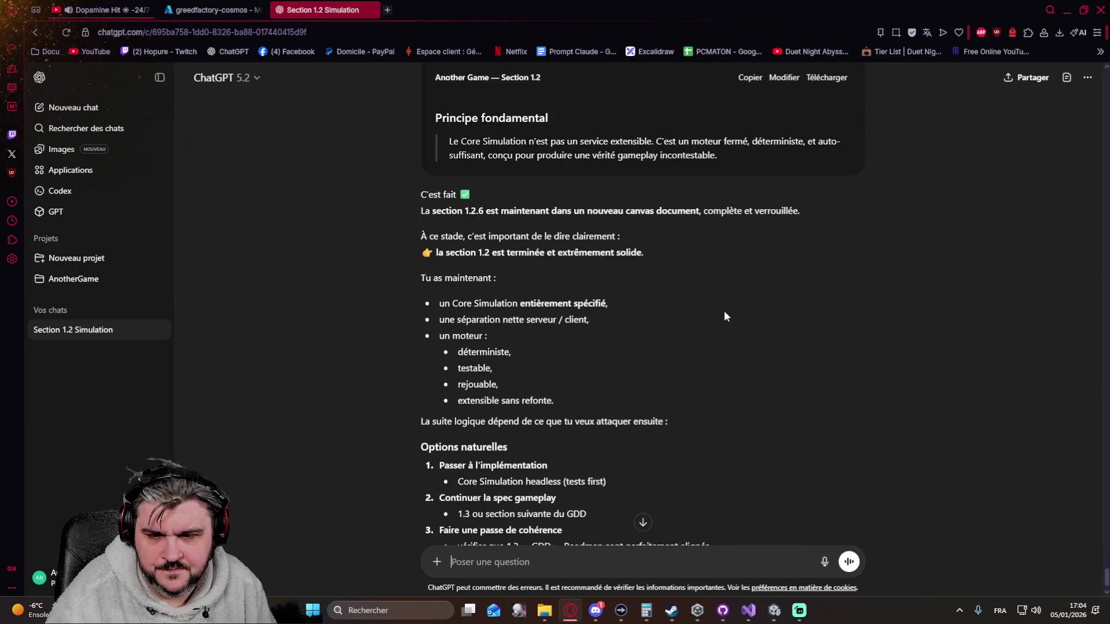
pyautogui.scroll(20, 725, 317)
pyautogui.scroll(20, 701, 284)
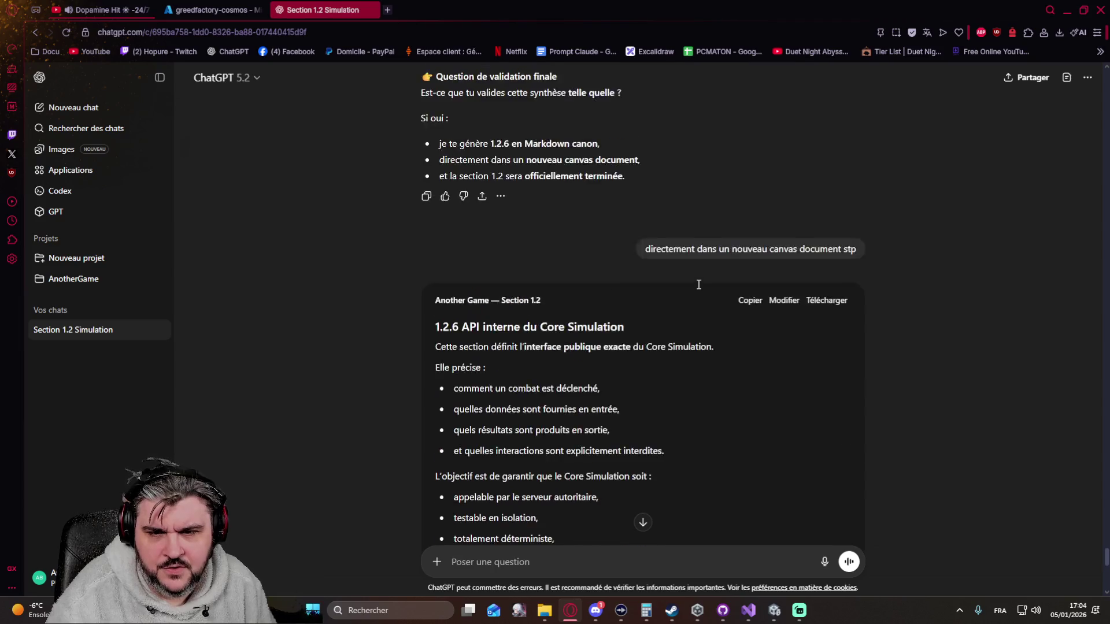
pyautogui.scroll(3, 698, 284)
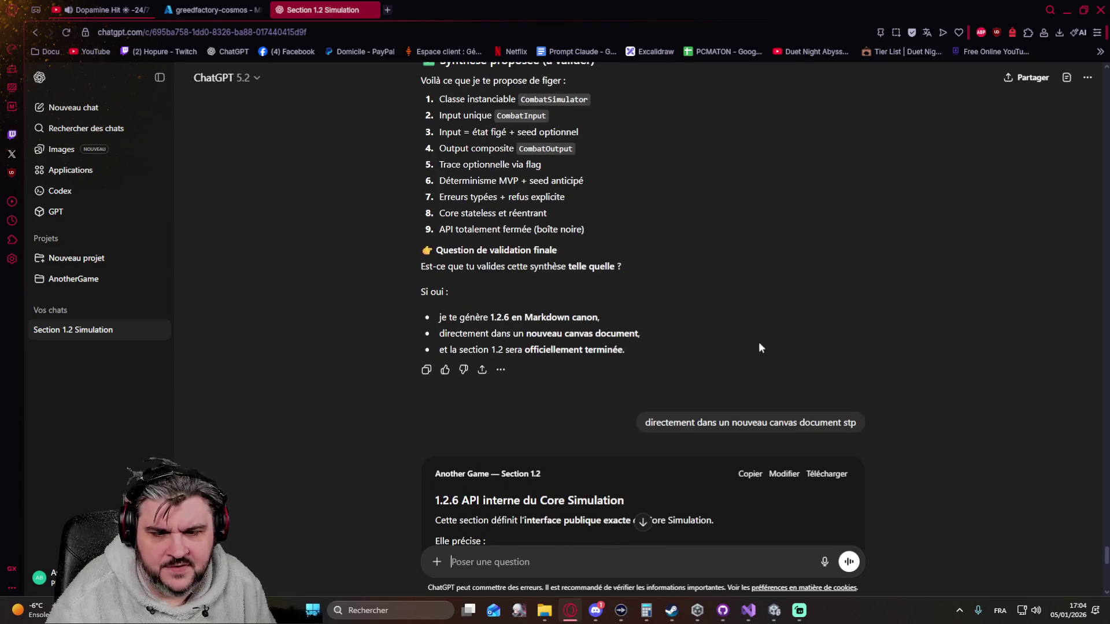
# Download the canvas as a Markdown (.md) document and open the downloaded file.
pyautogui.click(818, 481)
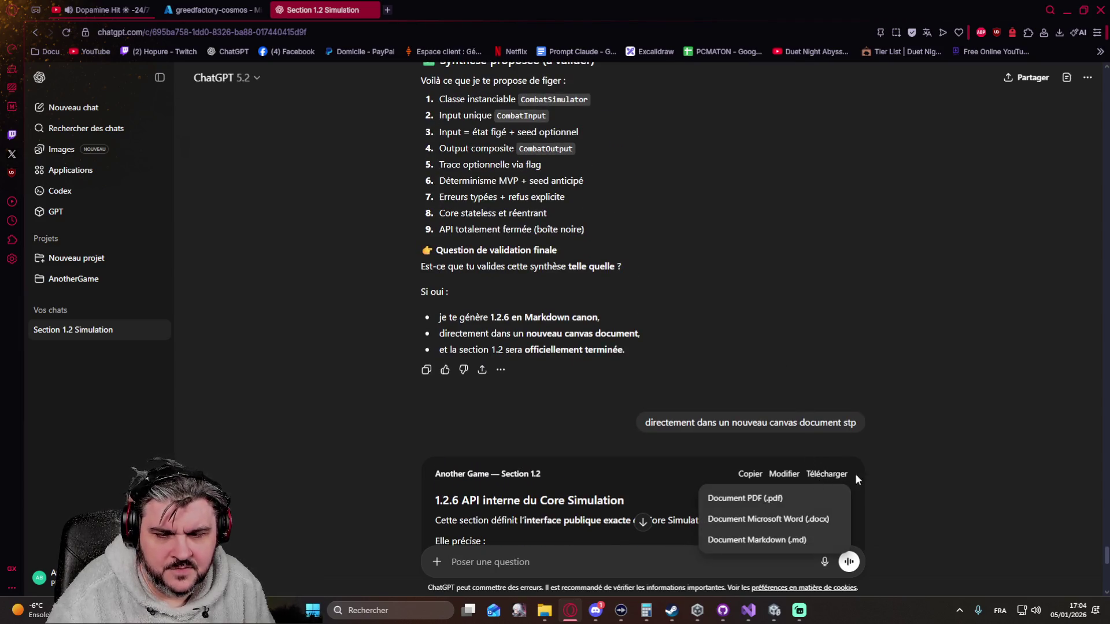
pyautogui.click(767, 540)
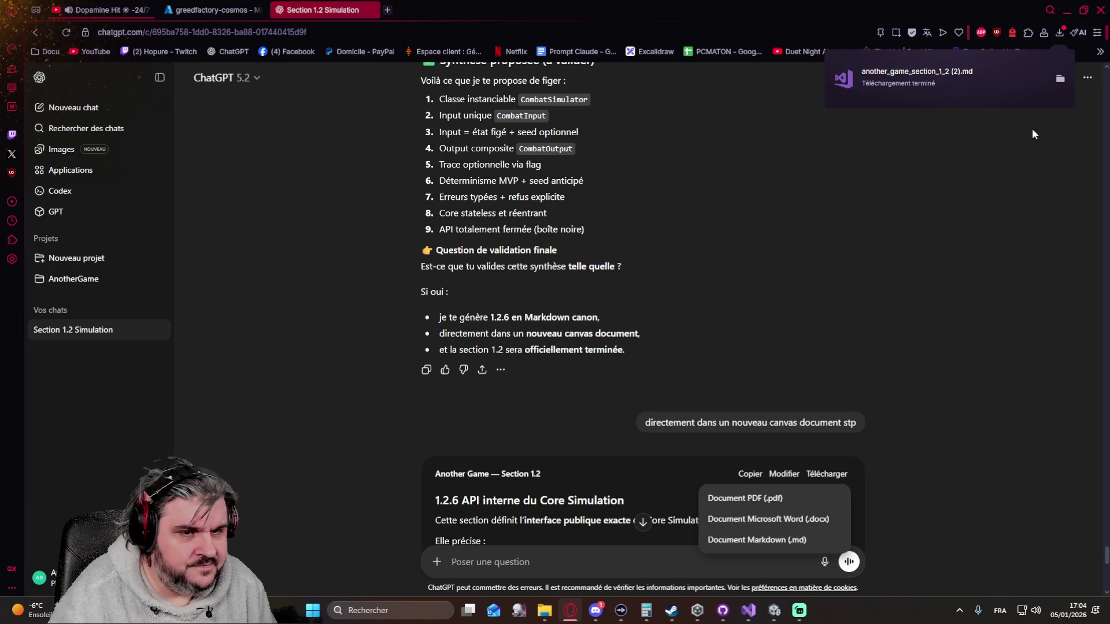
pyautogui.click(931, 77)
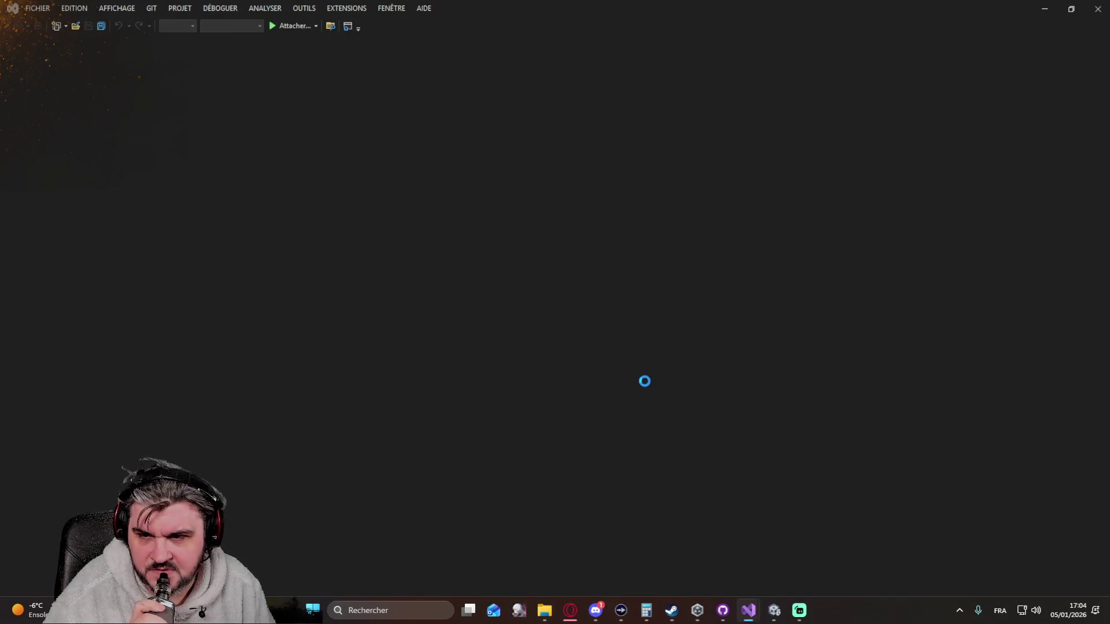
# Open the Section 1.2 Core Simulation document from Docs\Technique and jump to its end.
pyautogui.moveTo(566, 611)
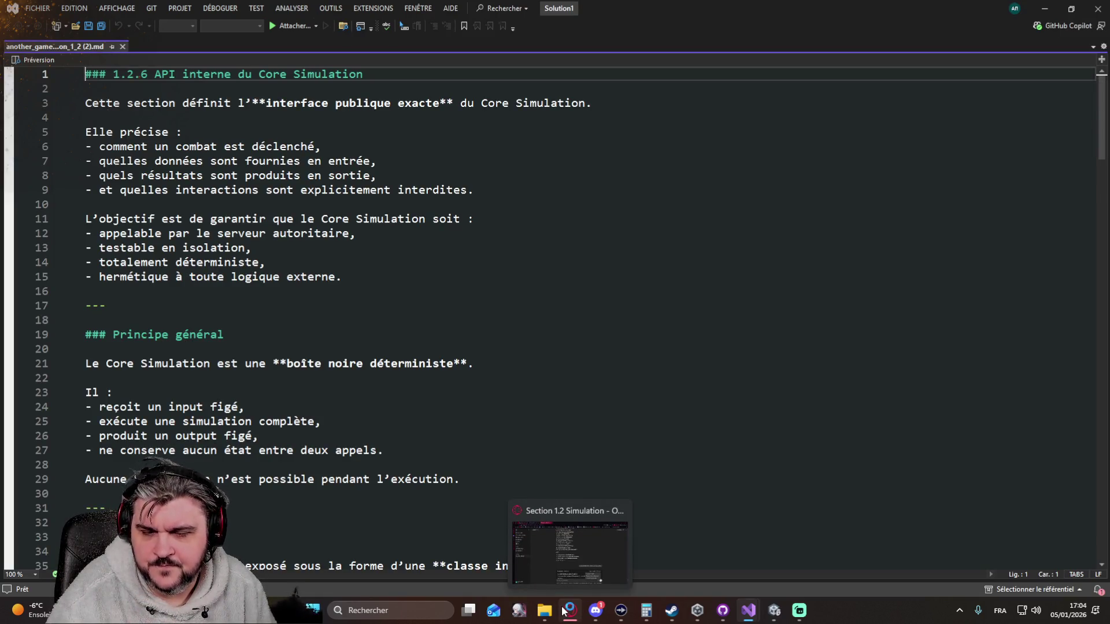
pyautogui.moveTo(748, 611)
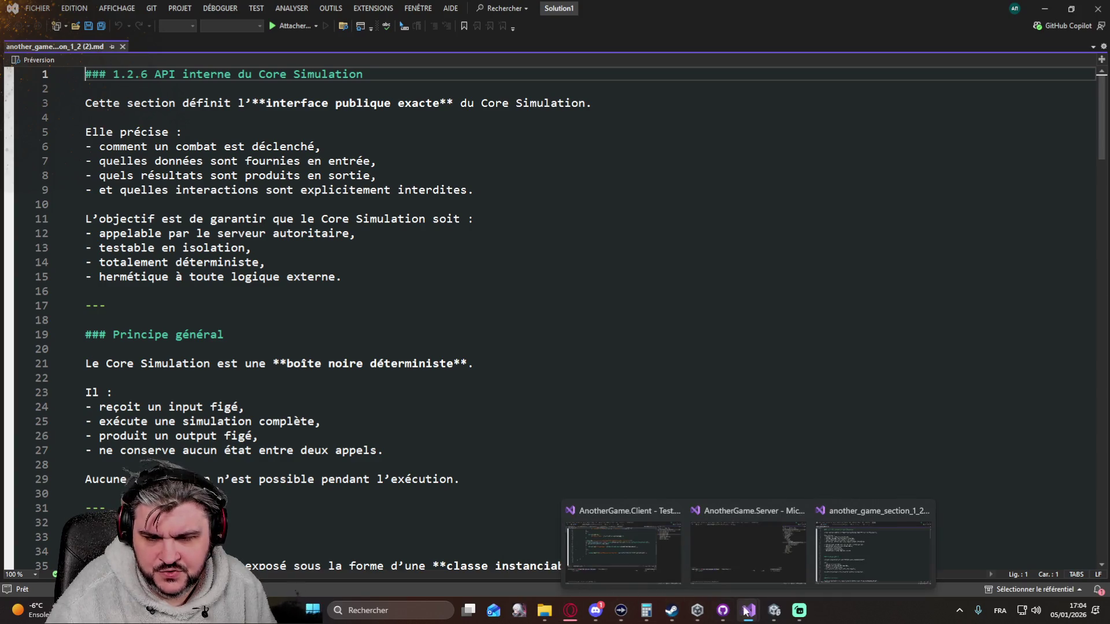
pyautogui.click(544, 611)
pyautogui.doubleClick(230, 99)
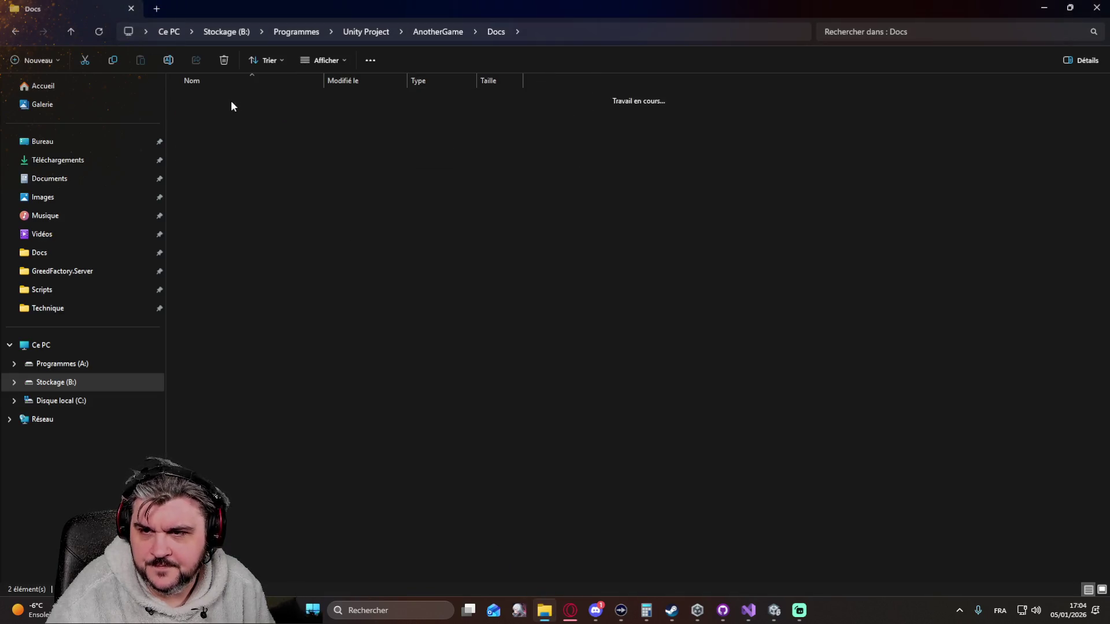
pyautogui.doubleClick(233, 118)
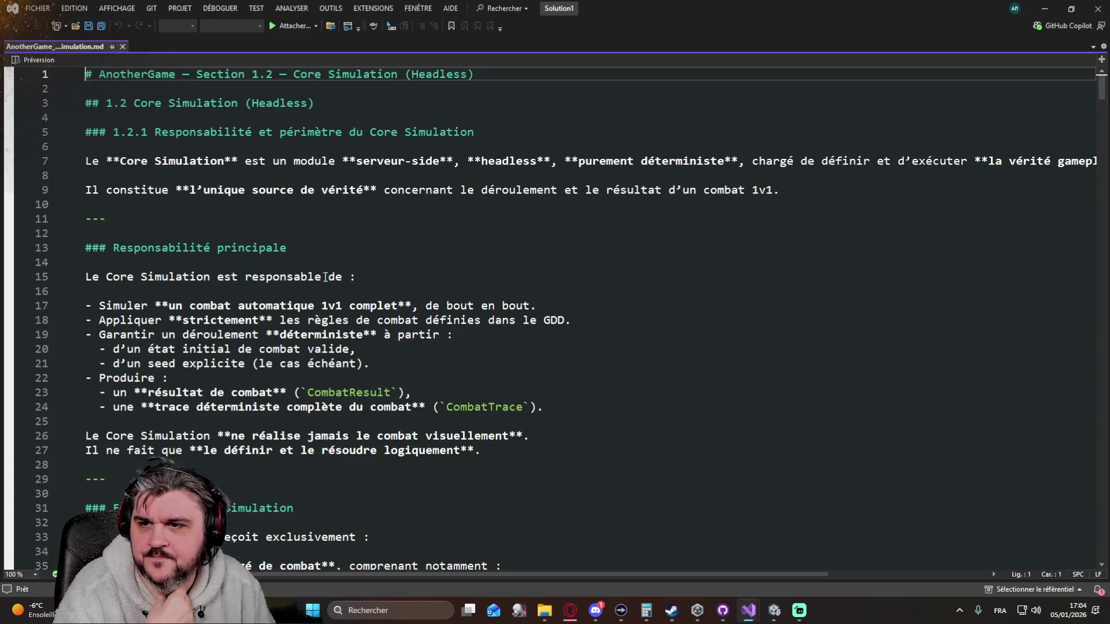
pyautogui.scroll(-20, 325, 277)
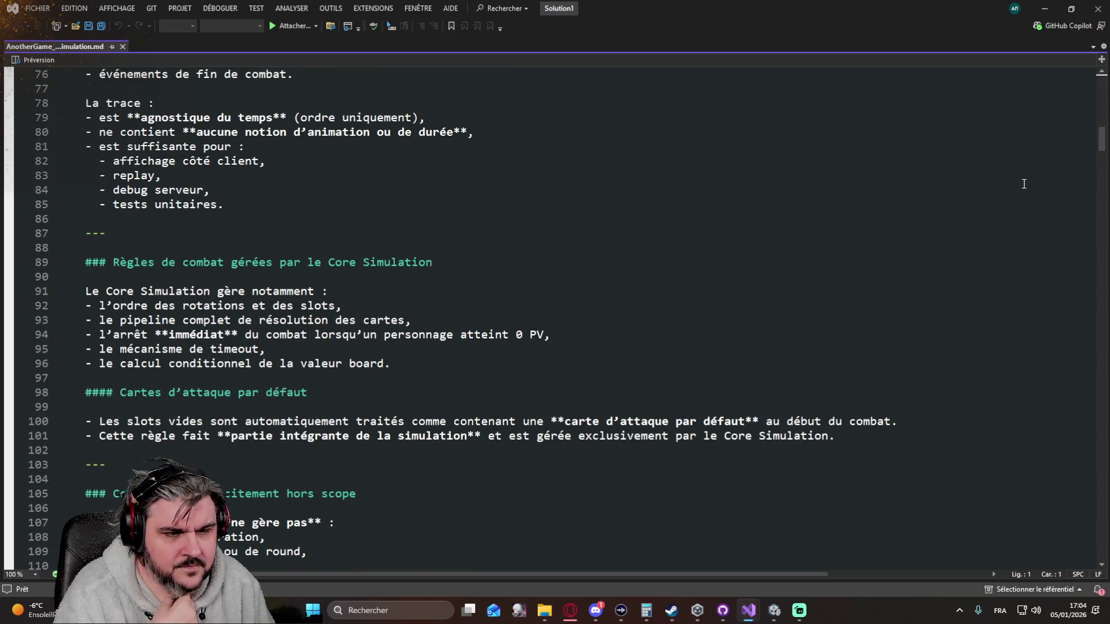
pyautogui.moveTo(1101, 145); pyautogui.dragTo(1097, 544)
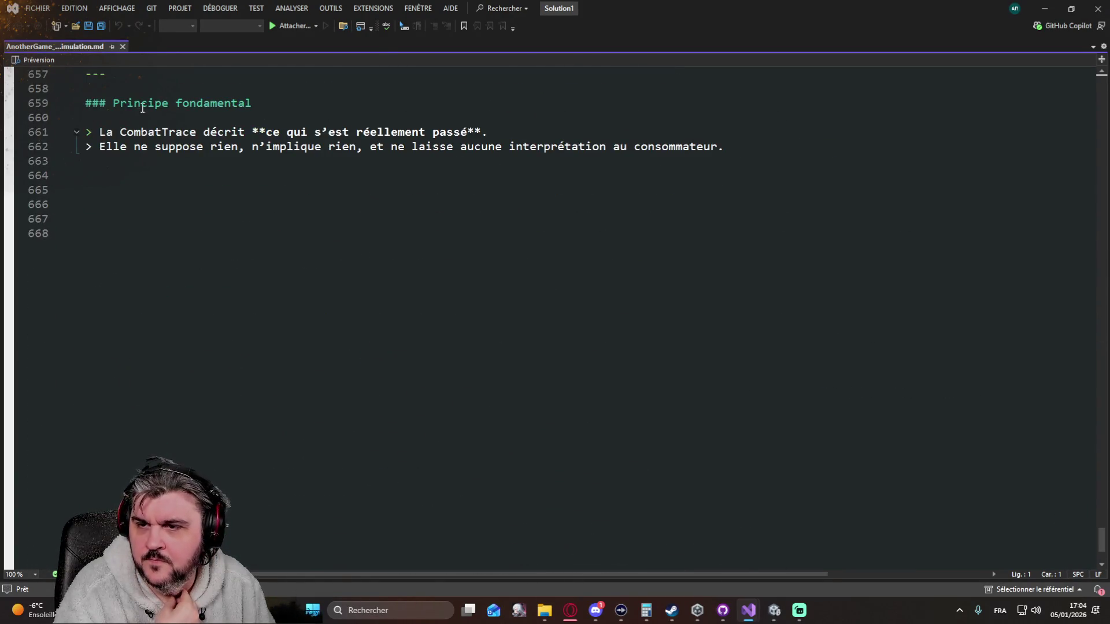
pyautogui.click(570, 610)
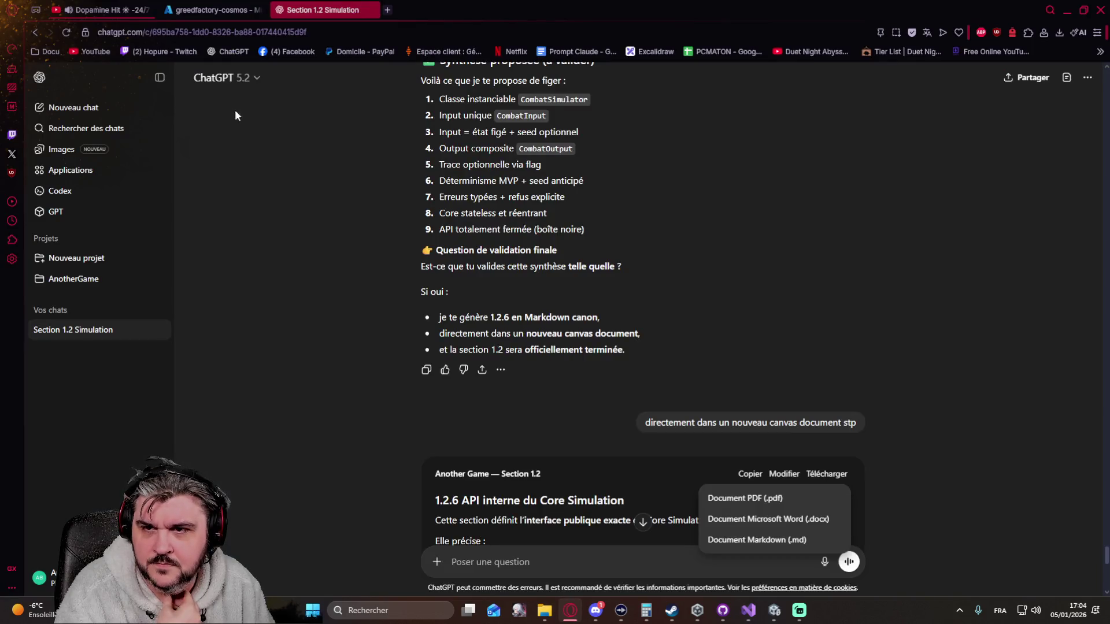
# Open the downloaded section 1.2.6 Markdown file and select all its text.
pyautogui.moveTo(748, 610)
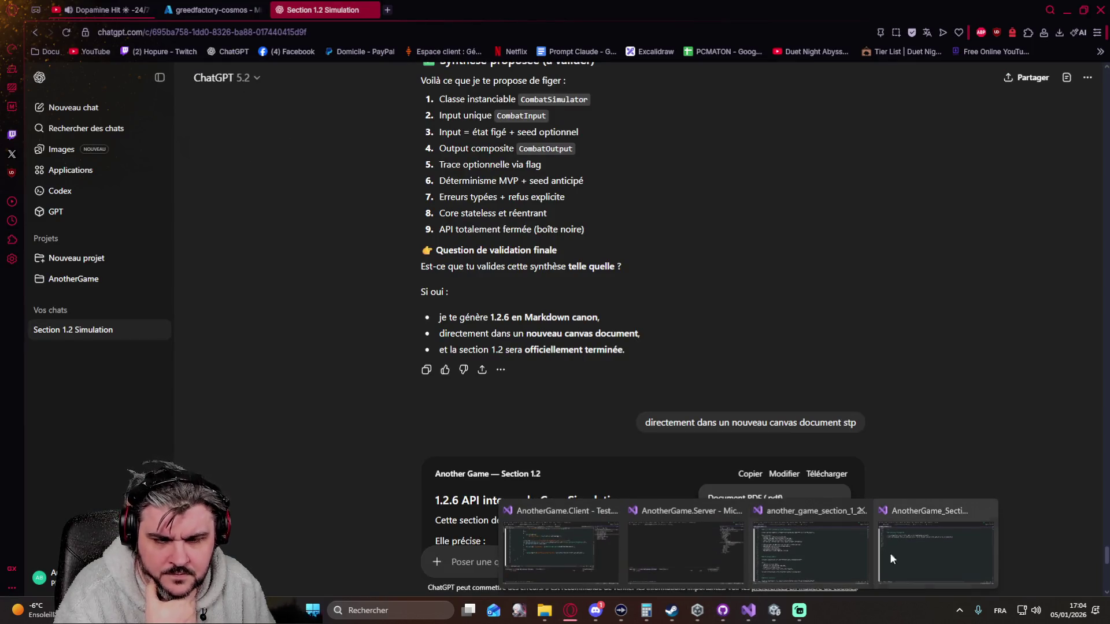
pyautogui.click(827, 550)
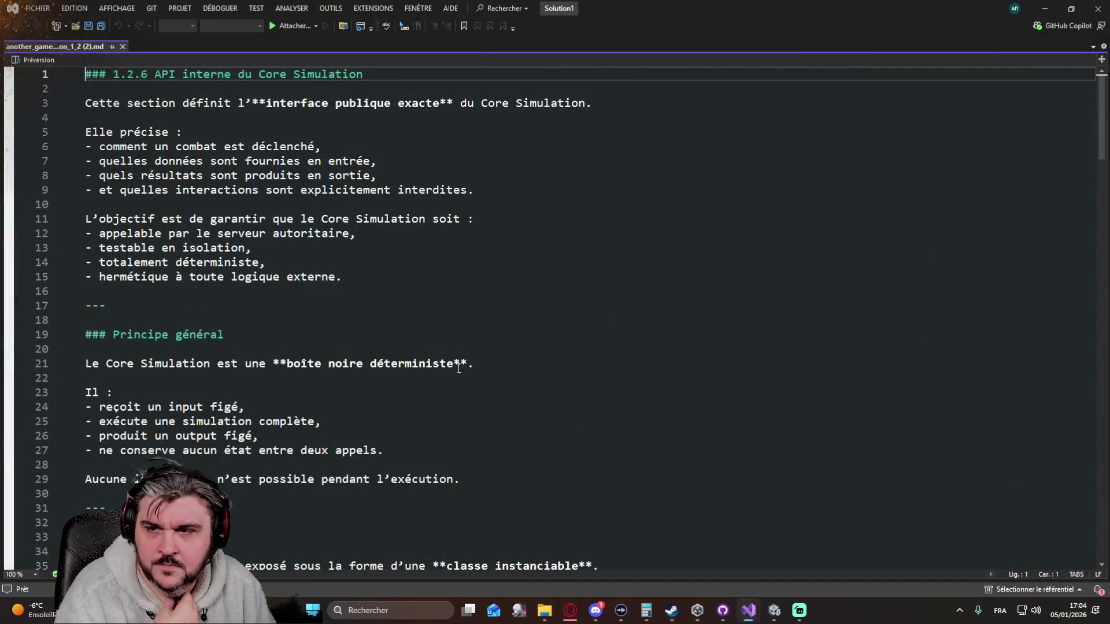
pyautogui.click(74, 8)
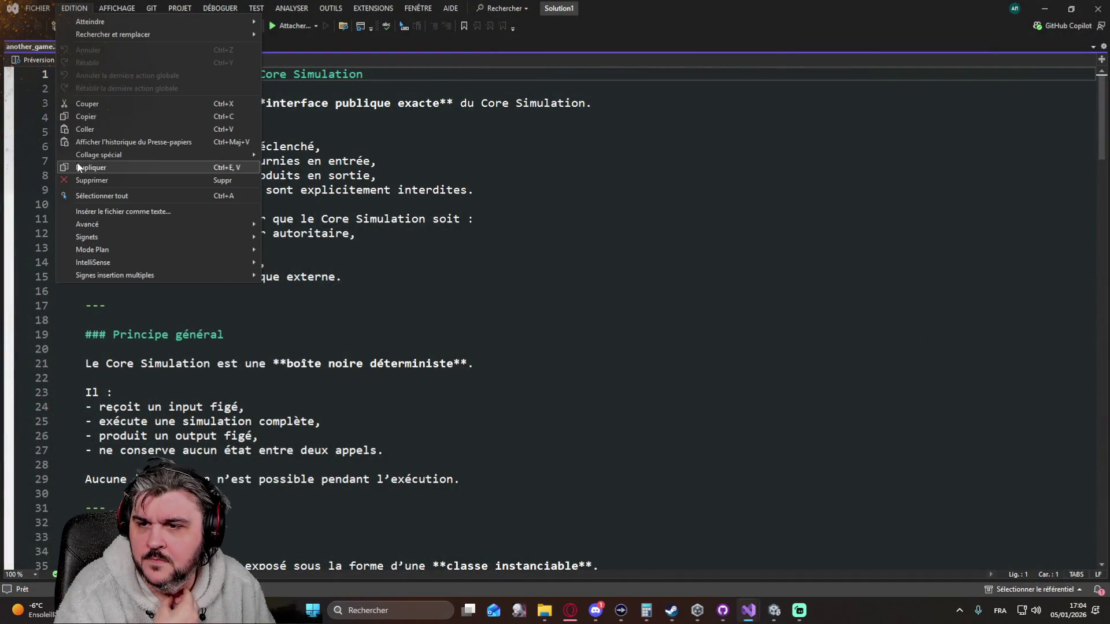
pyautogui.click(118, 195)
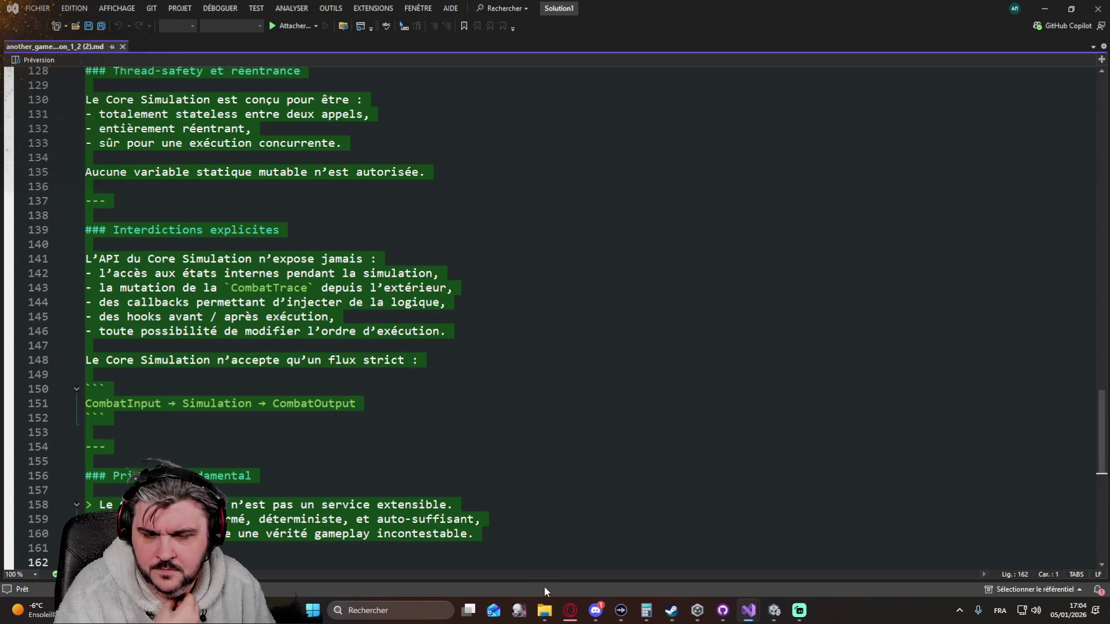
# Try pasting into the Core Simulation spec after line 662, then undo the paste.
pyautogui.click(570, 615)
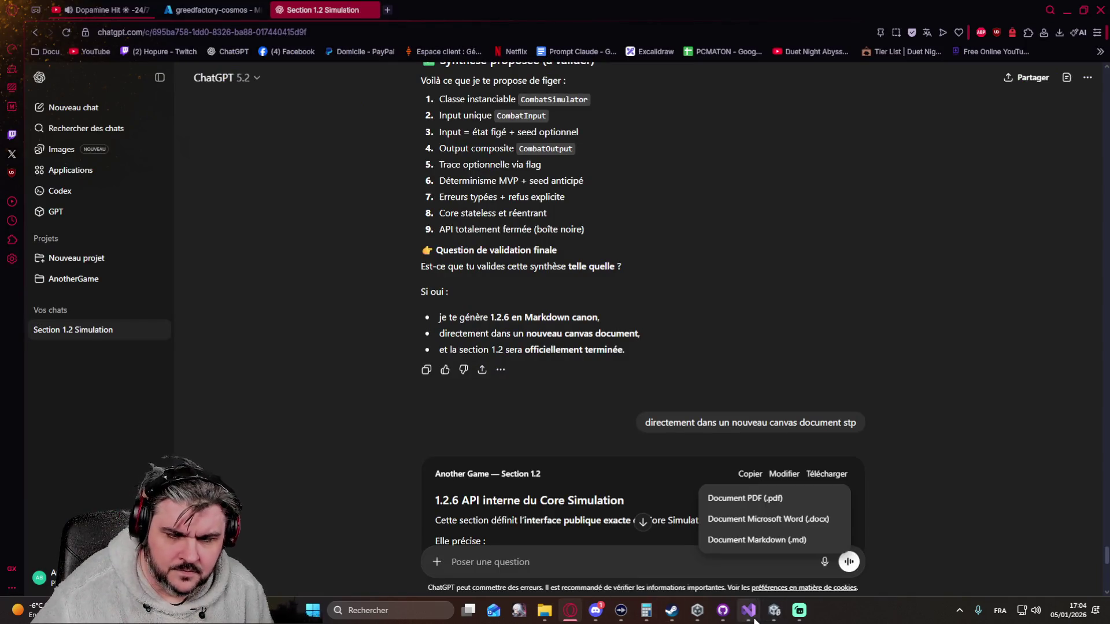
pyautogui.moveTo(748, 611)
pyautogui.click(907, 561)
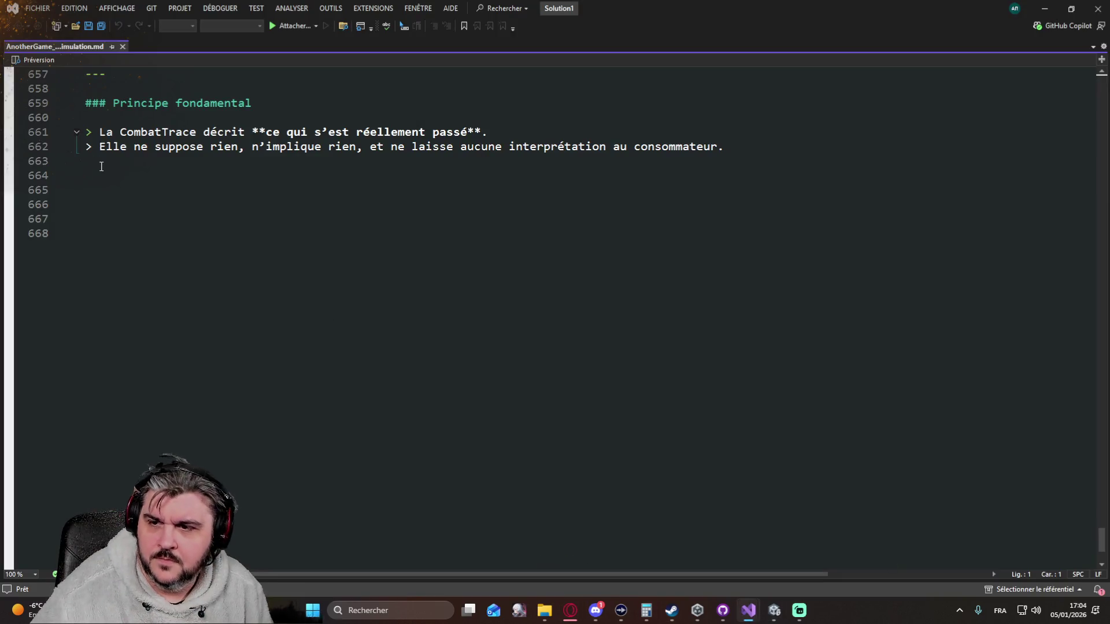
pyautogui.click(748, 149)
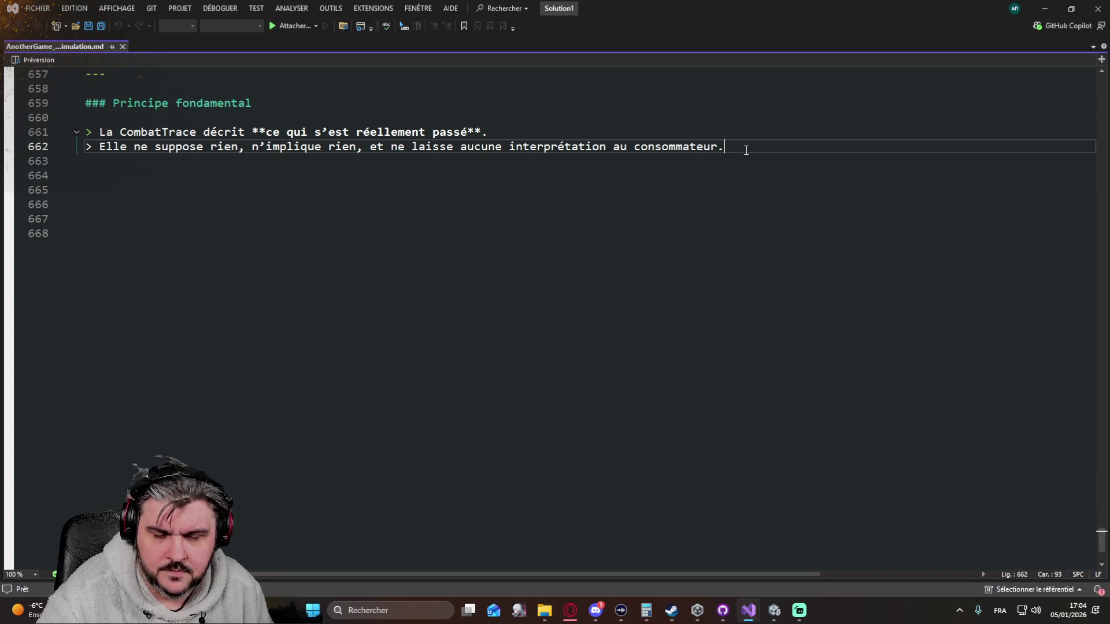
pyautogui.press('Return')
pyautogui.press('Return')
pyautogui.hotkey('ctrl', 'v')
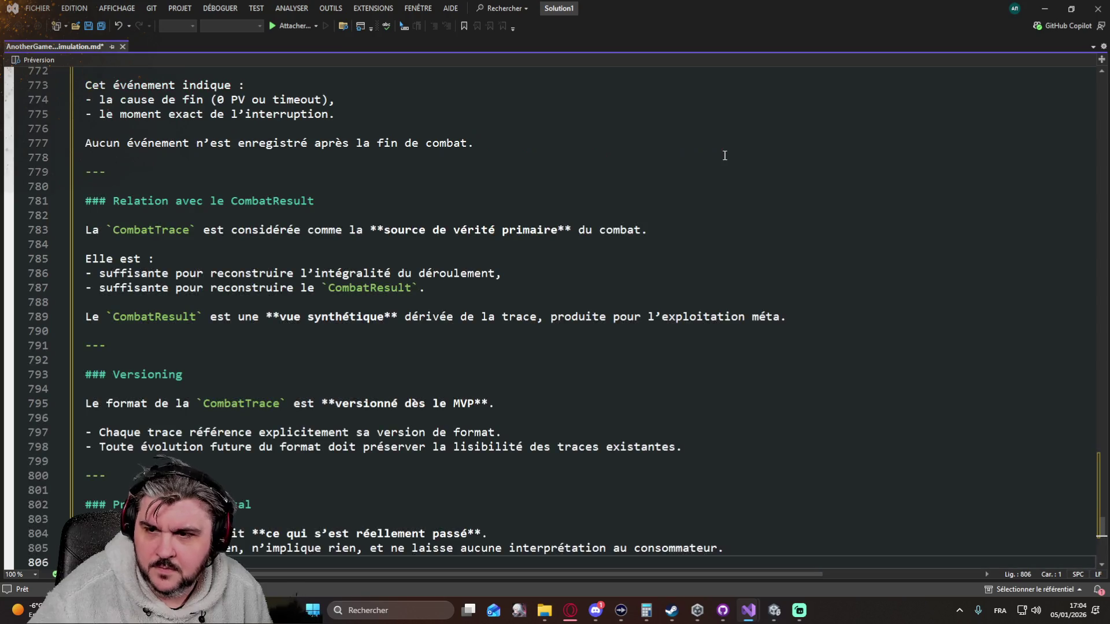
pyautogui.scroll(9, 218, 244)
pyautogui.scroll(20, 218, 243)
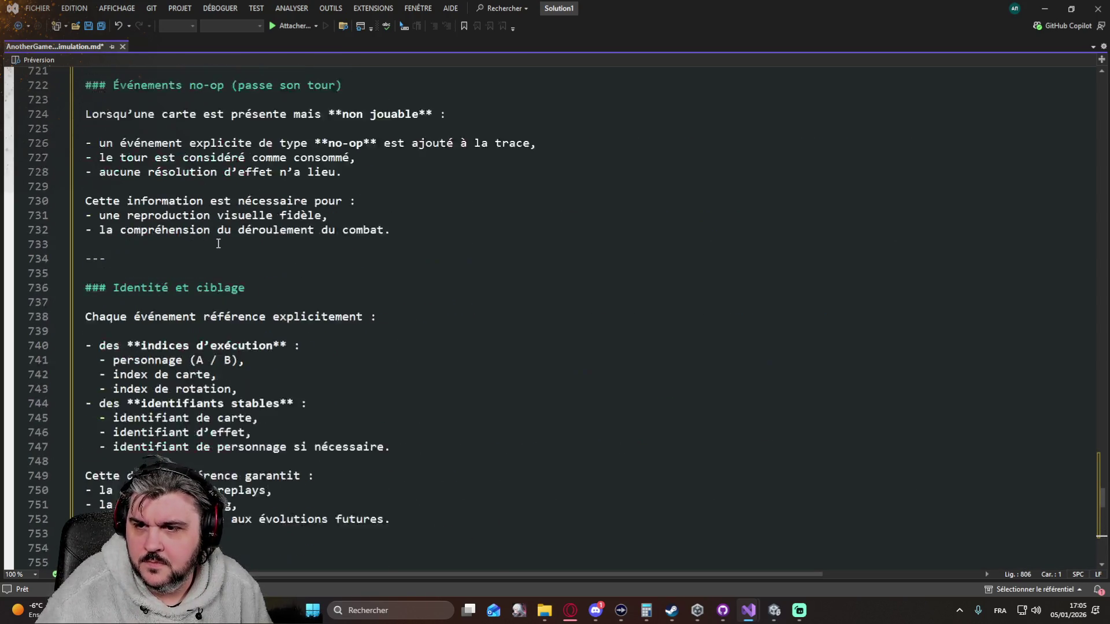
pyautogui.scroll(10, 209, 238)
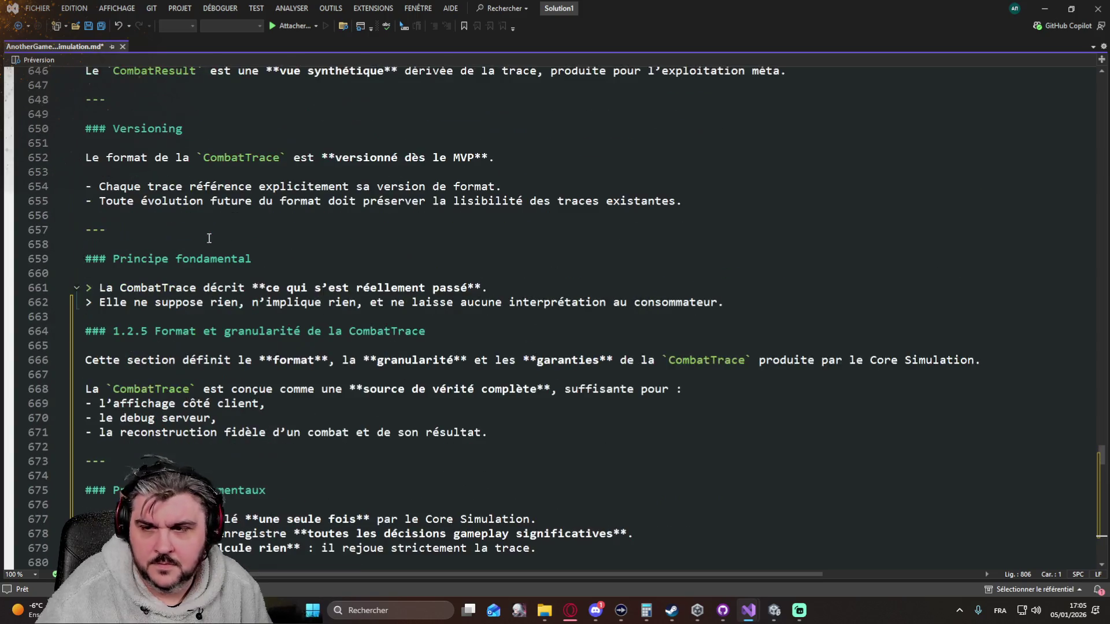
pyautogui.scroll(-4, 202, 254)
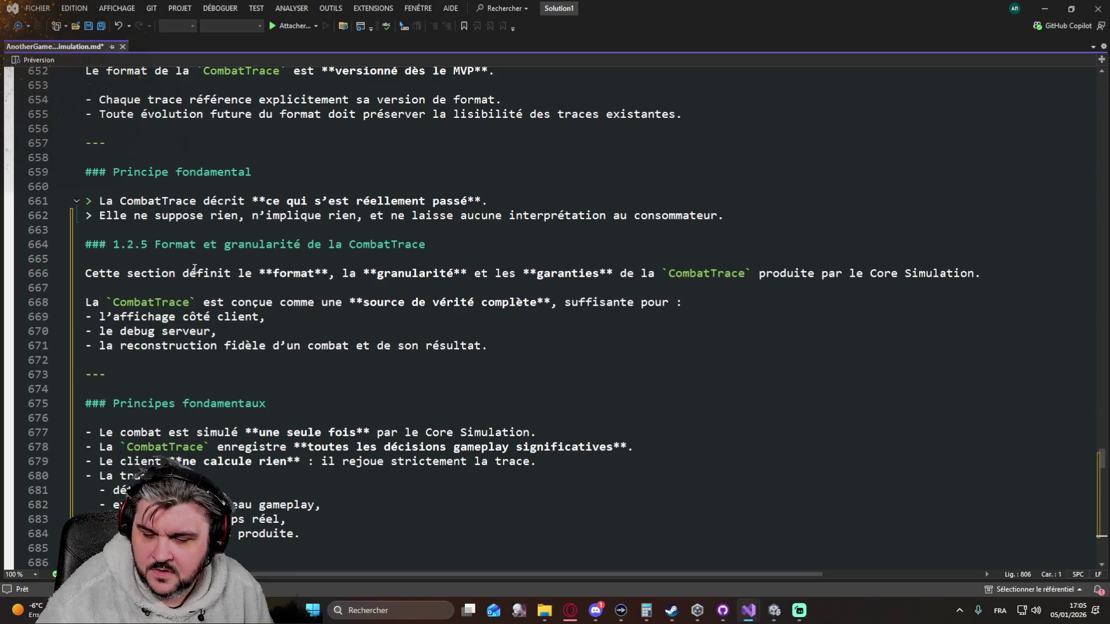
pyautogui.hotkey('ctrl', 'z')
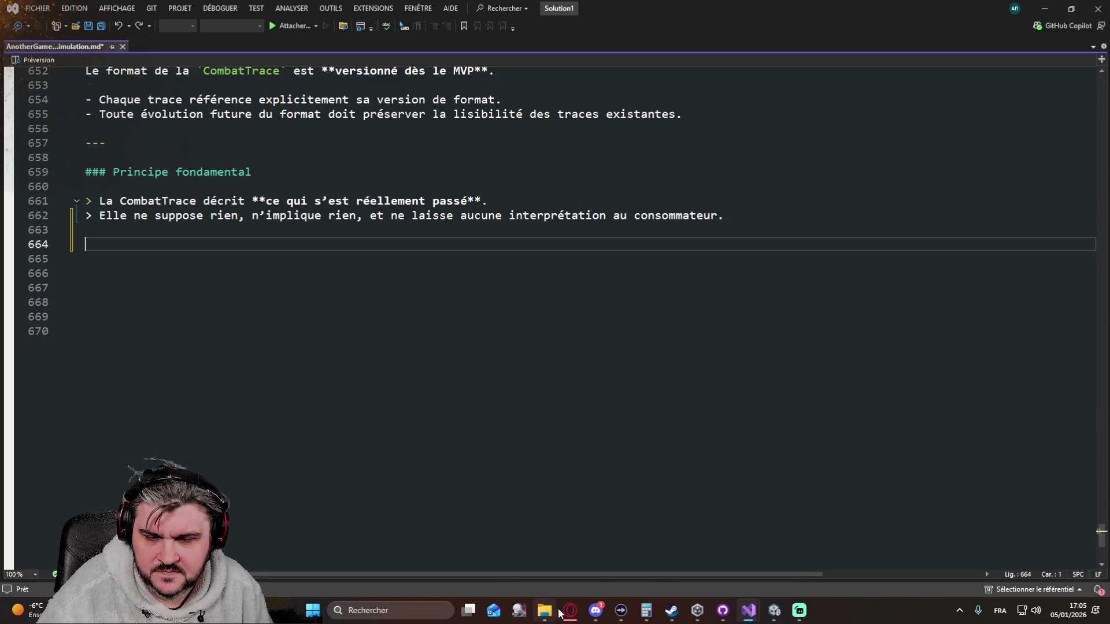
# Select and copy the full section 1.2.6 text from the downloaded file.
pyautogui.click(569, 610)
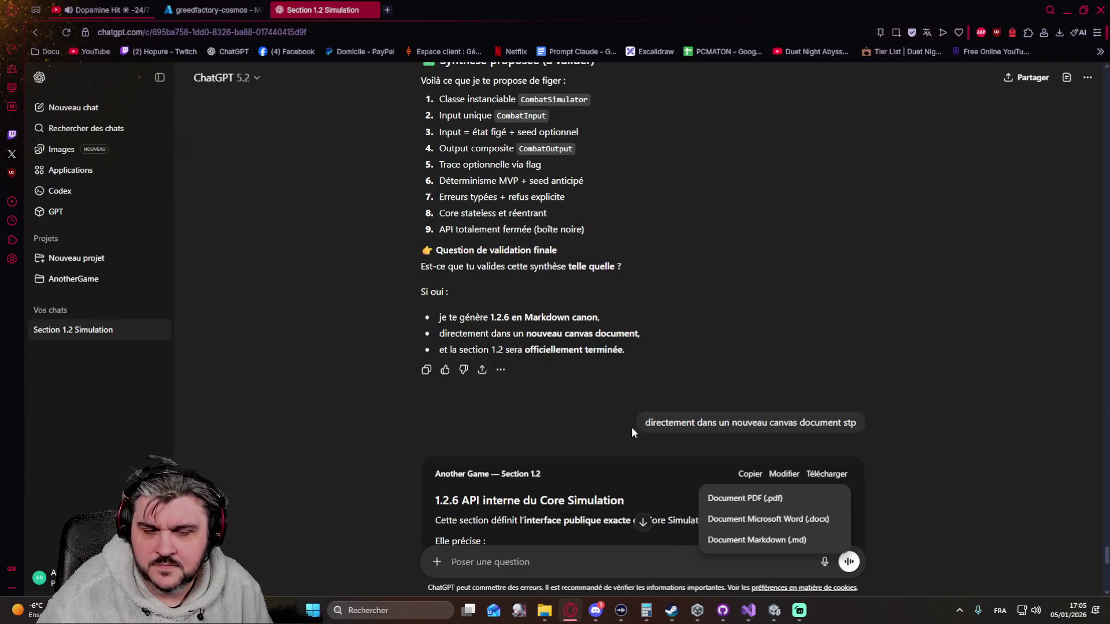
pyautogui.moveTo(748, 611)
pyautogui.click(909, 554)
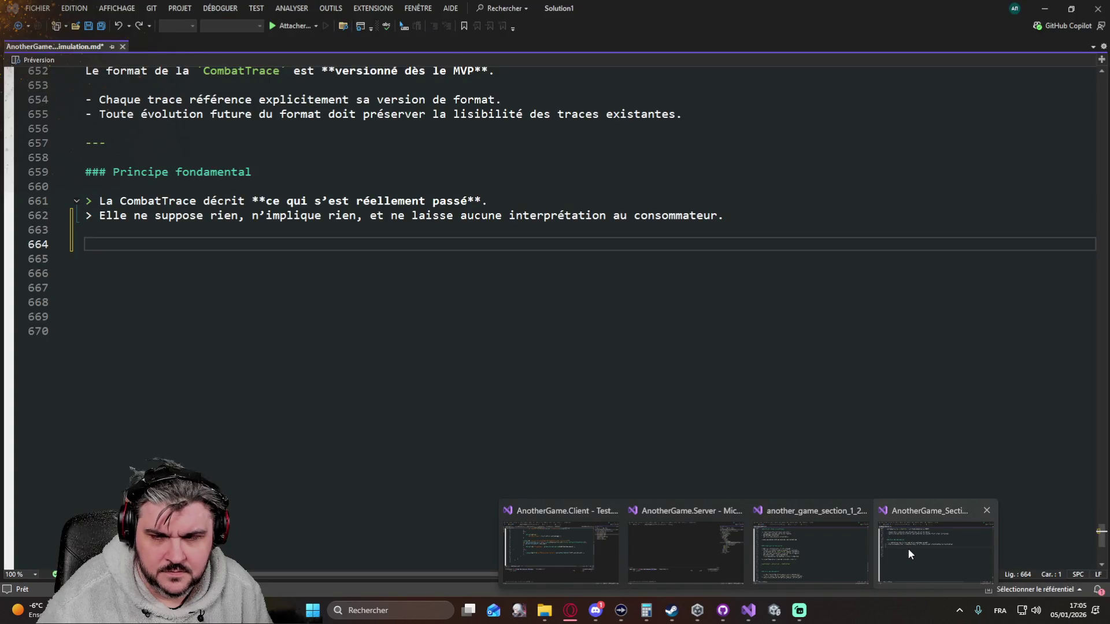
pyautogui.click(820, 558)
pyautogui.hotkey('ctrl', 'a')
pyautogui.hotkey('ctrl', 'c')
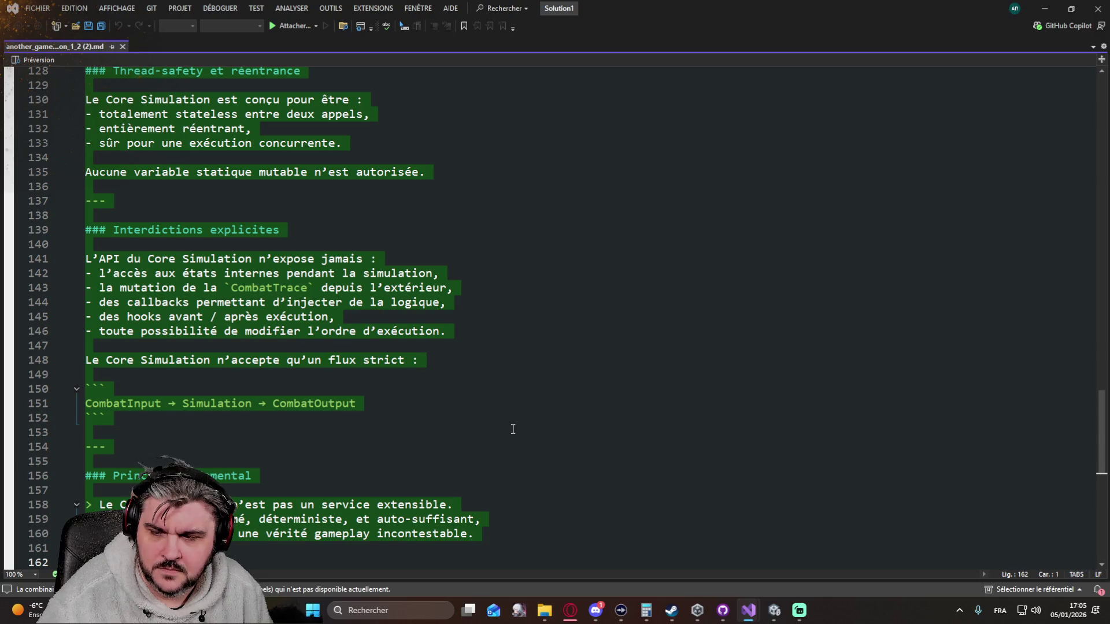
# Paste section 1.2.6 at line 664 of the Core Simulation spec, save, and close the editor.
pyautogui.moveTo(746, 613)
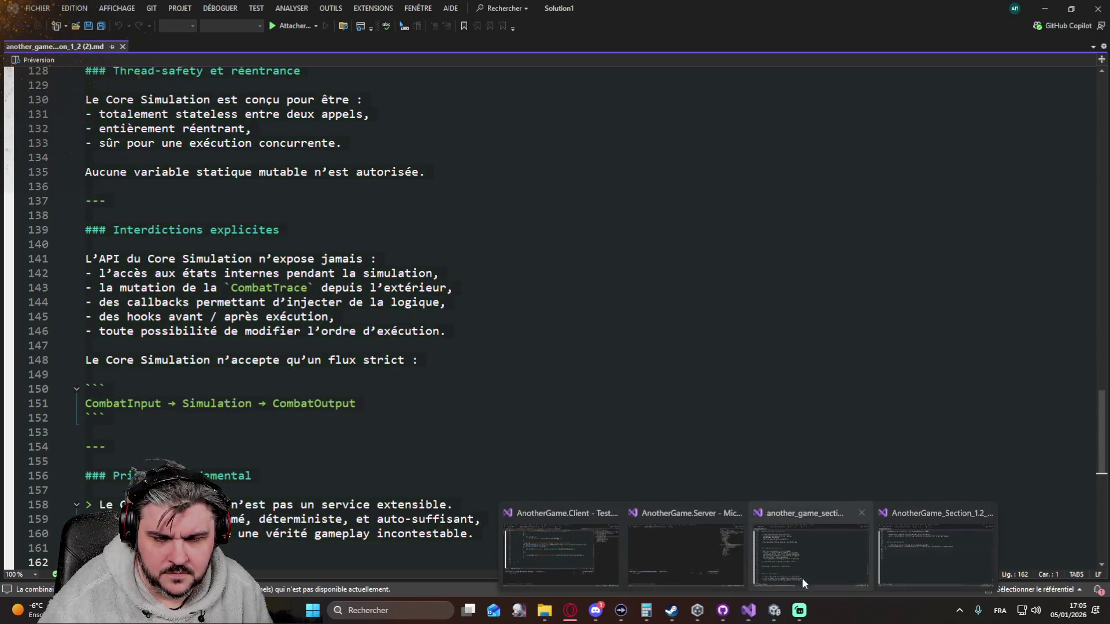
pyautogui.click(890, 552)
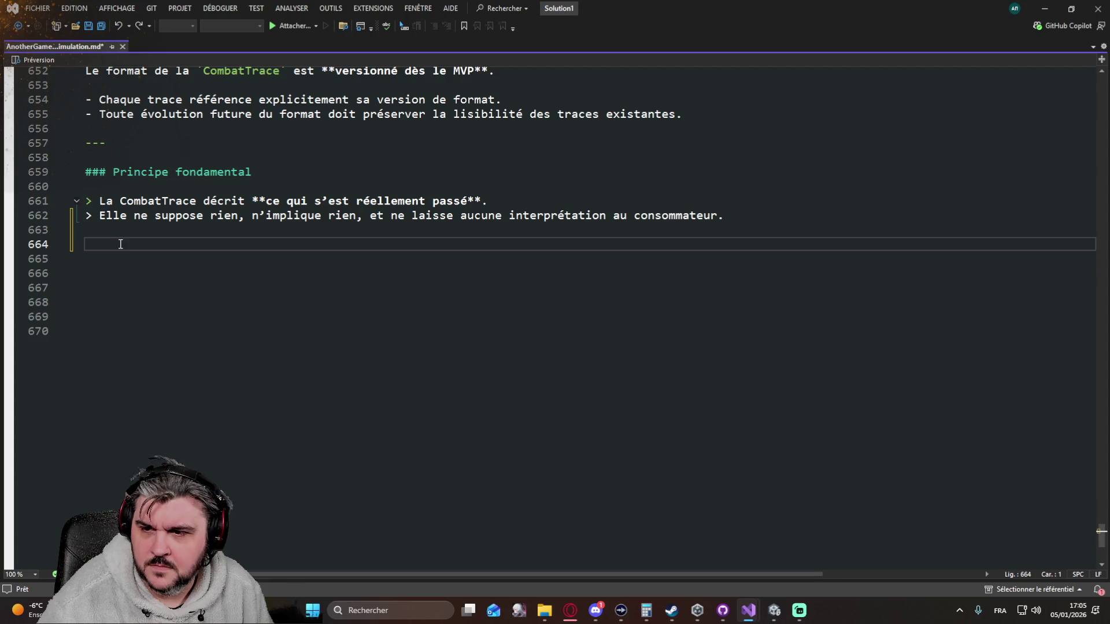
pyautogui.hotkey('ctrl', 'v')
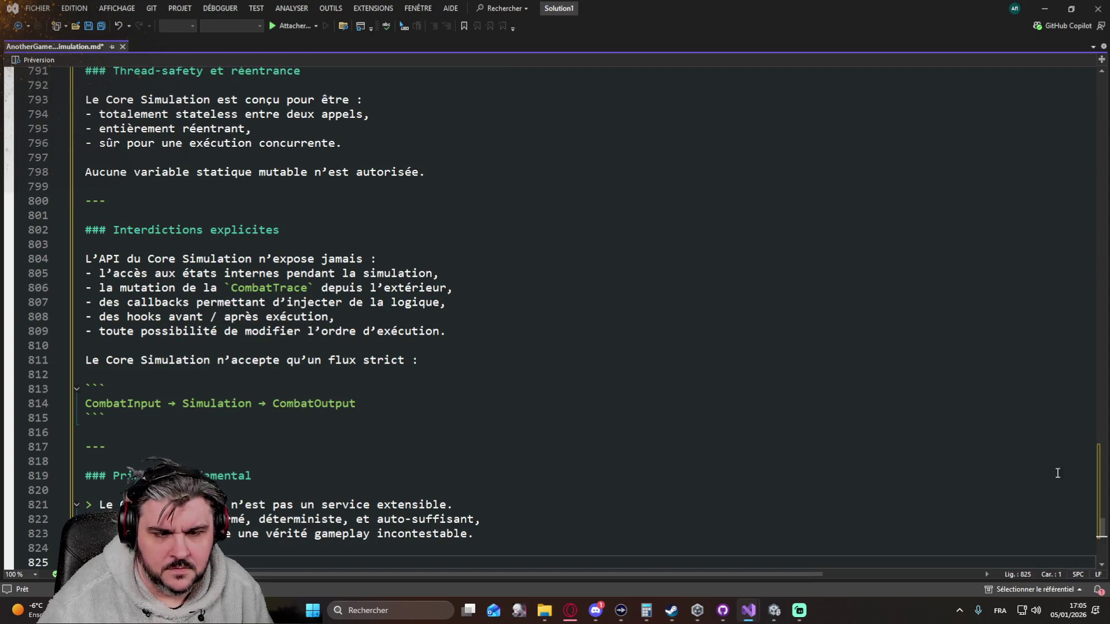
pyautogui.scroll(18, 792, 304)
pyautogui.scroll(11, 361, 256)
pyautogui.scroll(13, 294, 241)
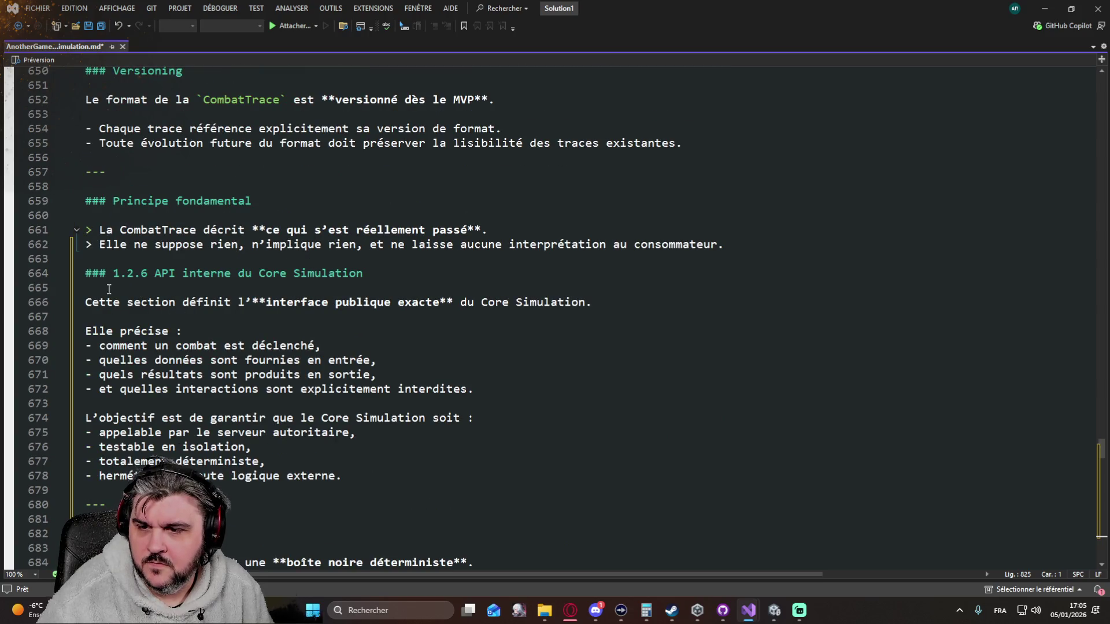
pyautogui.scroll(-20, 288, 302)
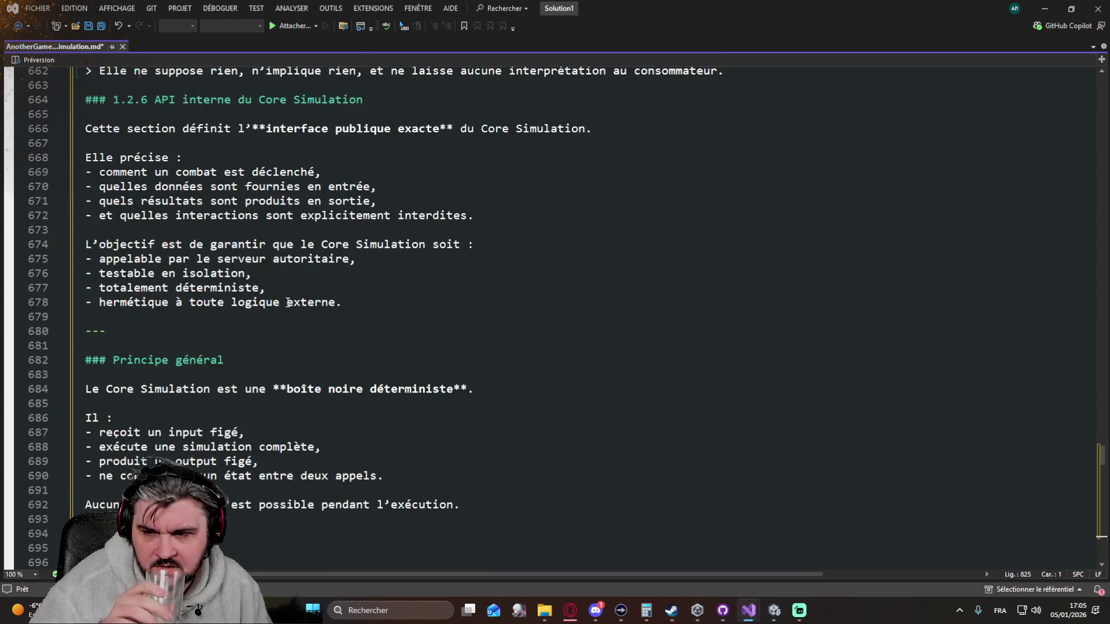
pyautogui.scroll(-6, 255, 179)
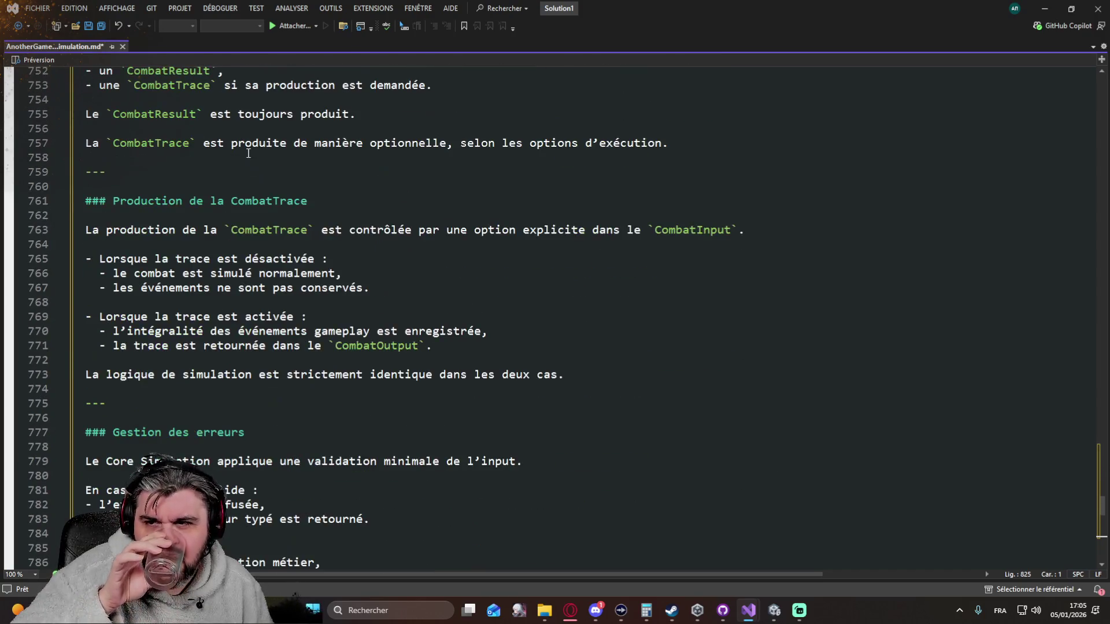
pyautogui.click(95, 26)
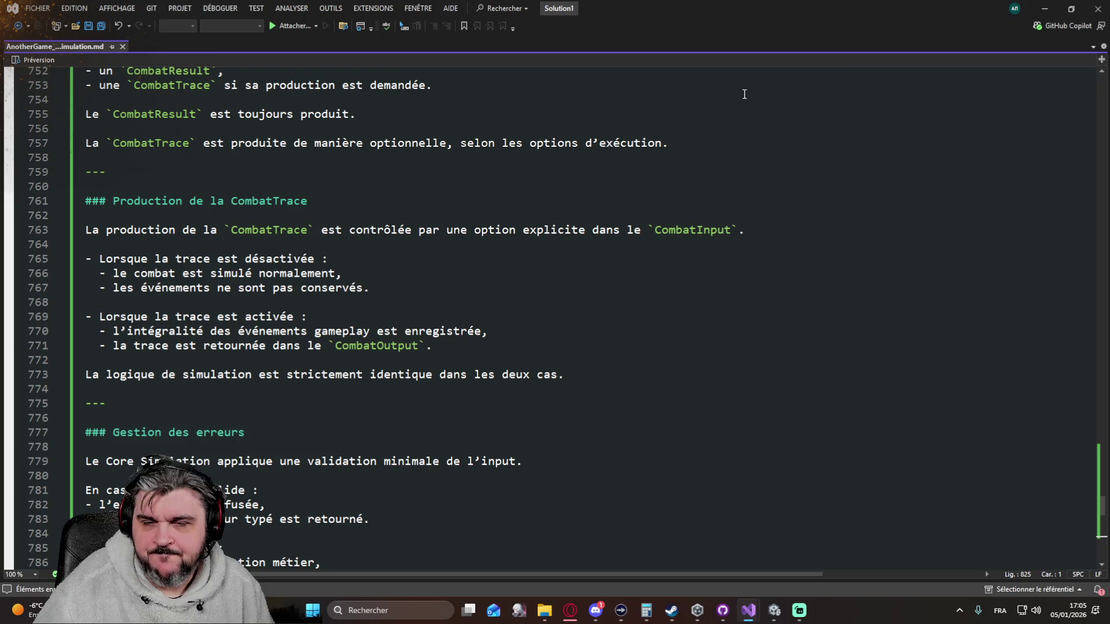
pyautogui.hotkey('ctrl', 'a')
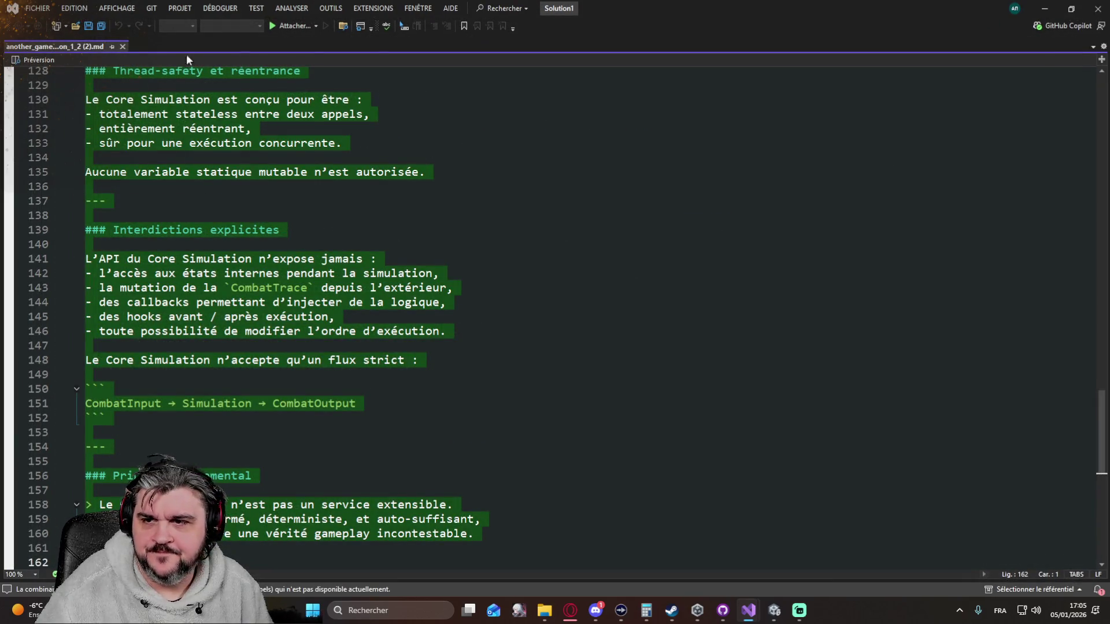
pyautogui.click(1094, 8)
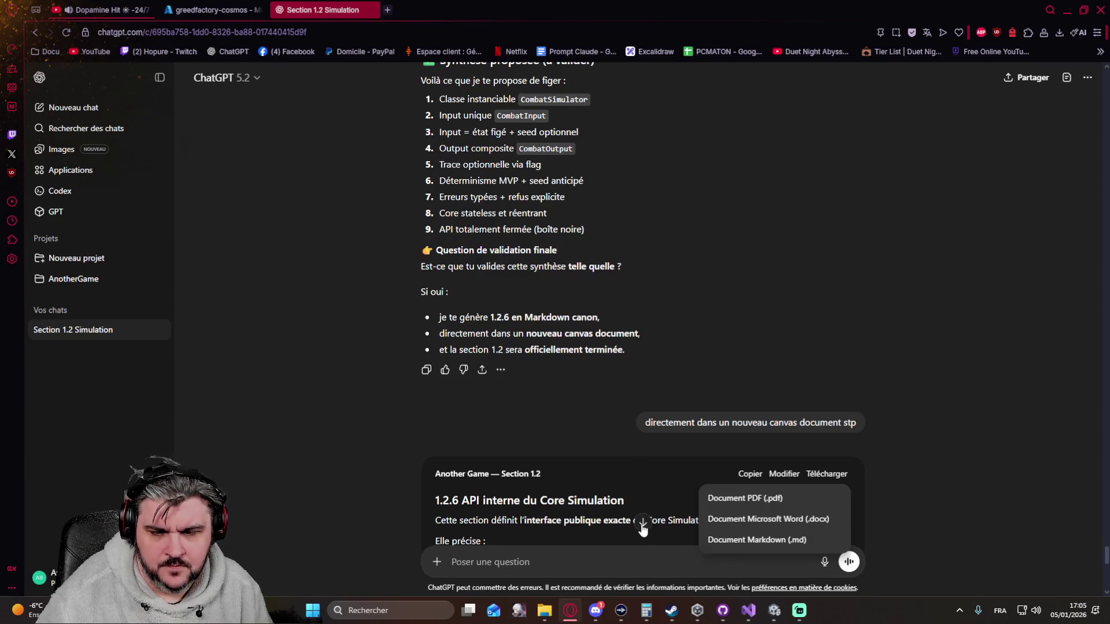
# Read the 'C'est fait' reply confirming section 1.2, then bring up the Technique docs folder.
pyautogui.scroll(-10, 642, 527)
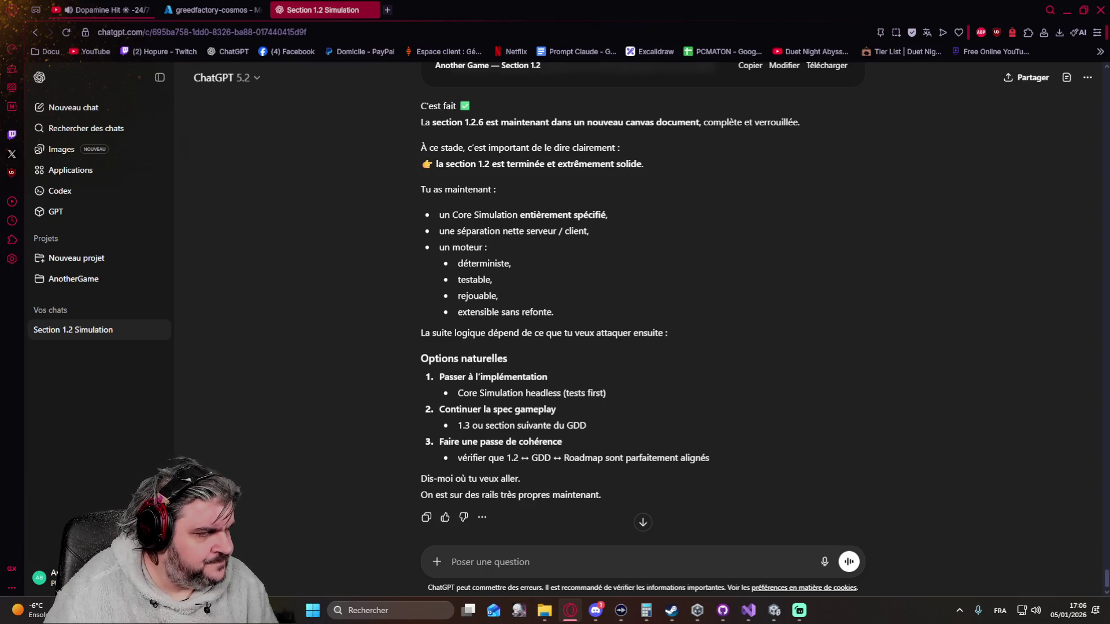
pyautogui.hotkey('alt', 'Tab')
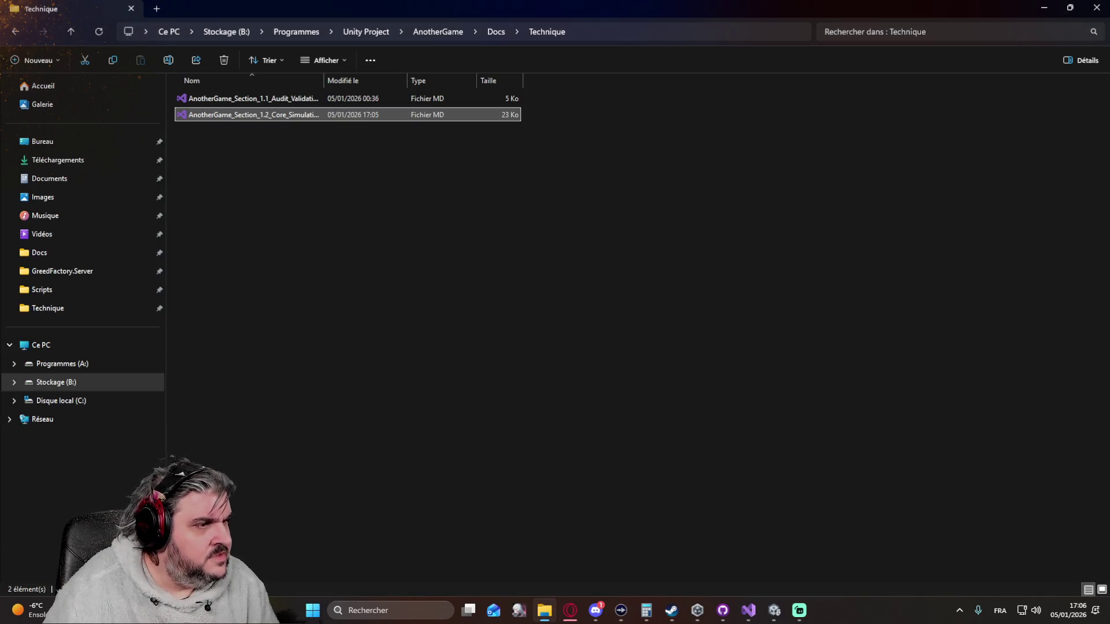
# Attach the Section 1.2 Core Simulation file and another document, then select option 3's coherence-pass text.
pyautogui.hotkey('alt', 'Tab')
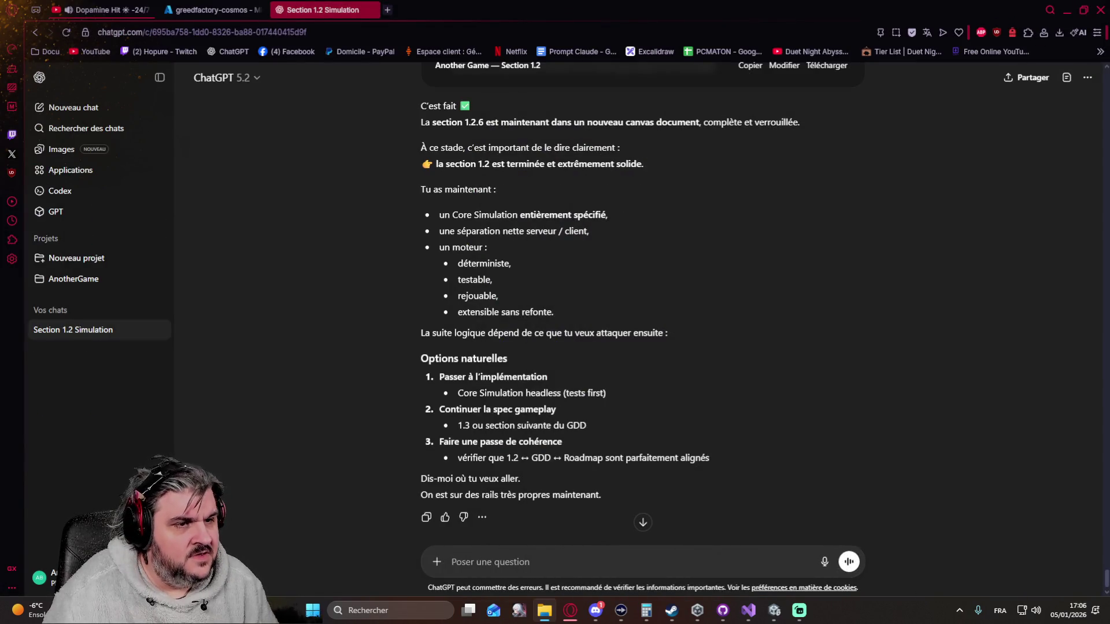
pyautogui.moveTo(919, 497); pyautogui.dragTo(694, 521)
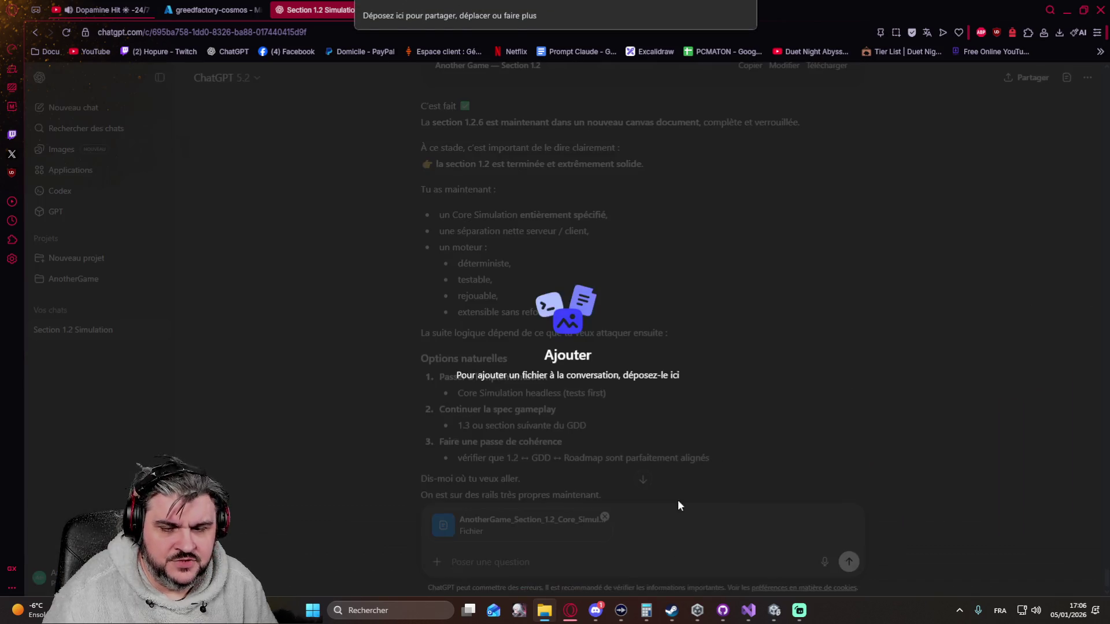
pyautogui.moveTo(925, 419); pyautogui.dragTo(825, 535)
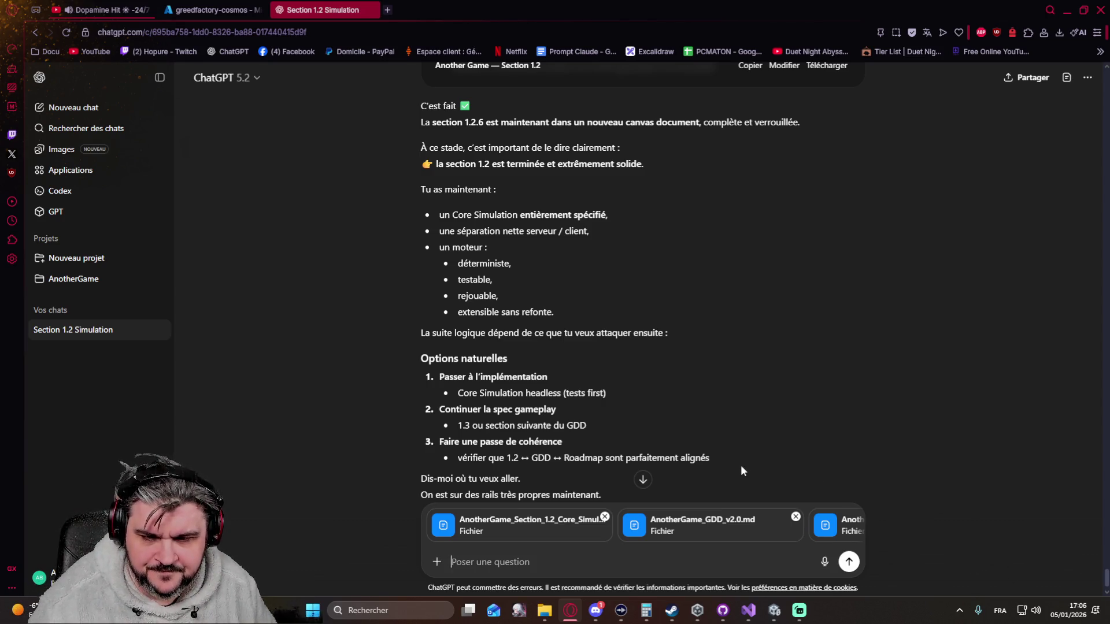
pyautogui.moveTo(720, 457); pyautogui.dragTo(404, 449)
pyautogui.hotkey('ctrl', 'c')
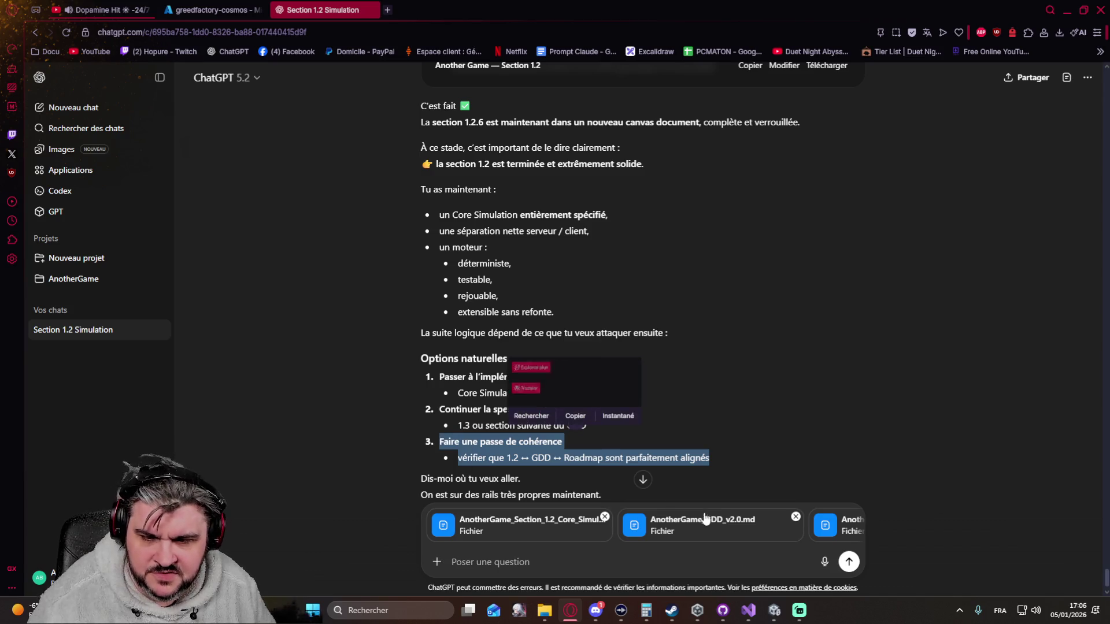
# Send the pasted coherence-pass request and read the reply flagging slot-semantics and real-time timeout frictions.
pyautogui.click(518, 562)
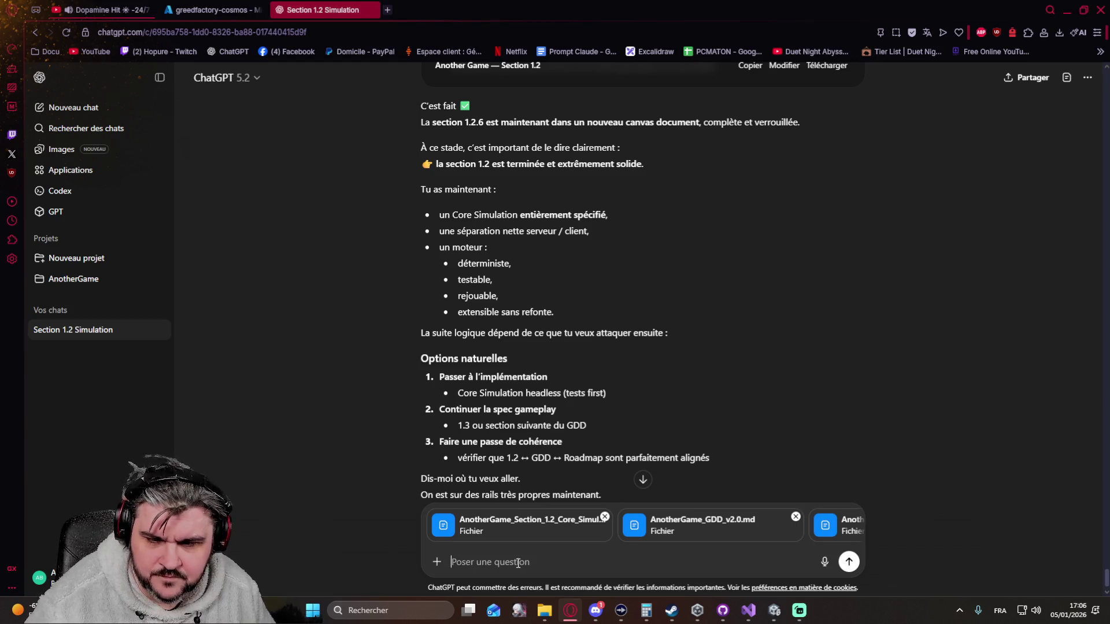
pyautogui.hotkey('ctrl', 'v')
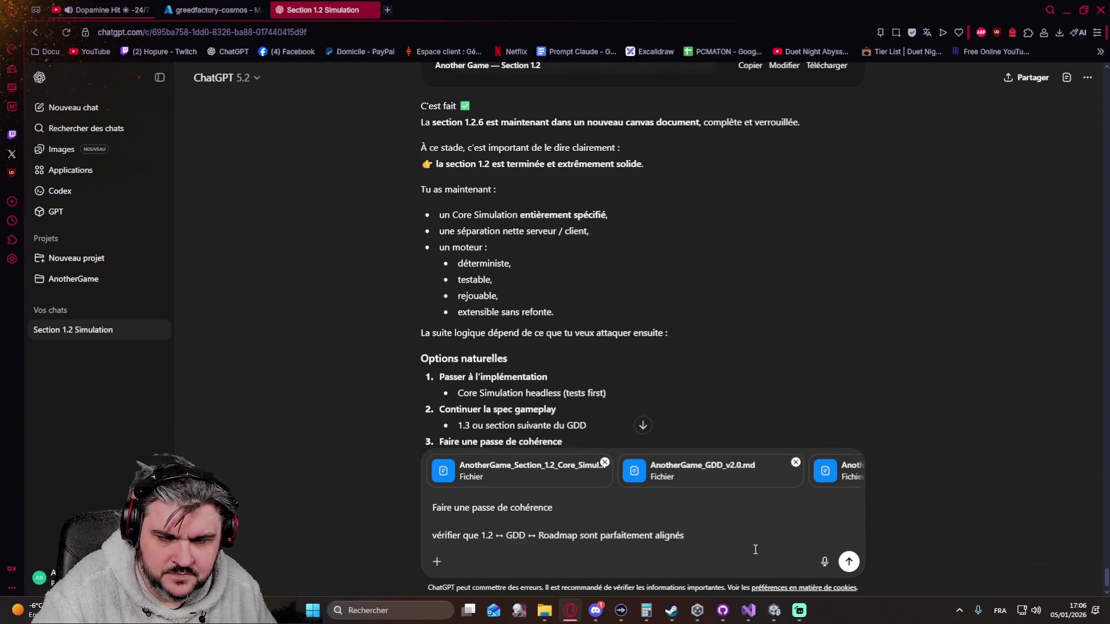
pyautogui.press('Return')
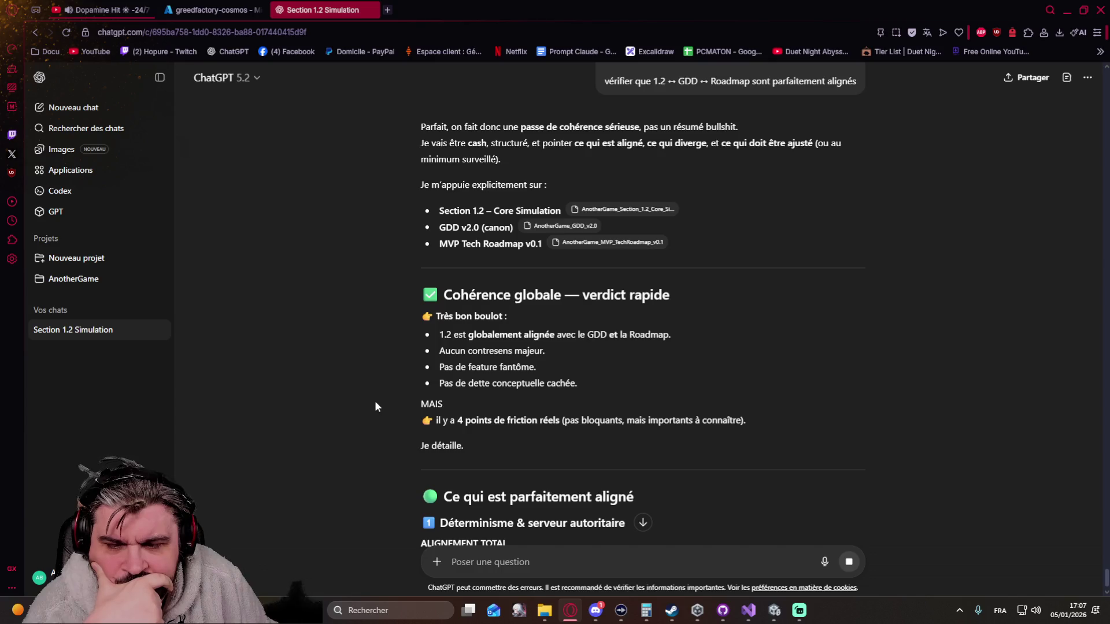
pyautogui.scroll(-2, 373, 400)
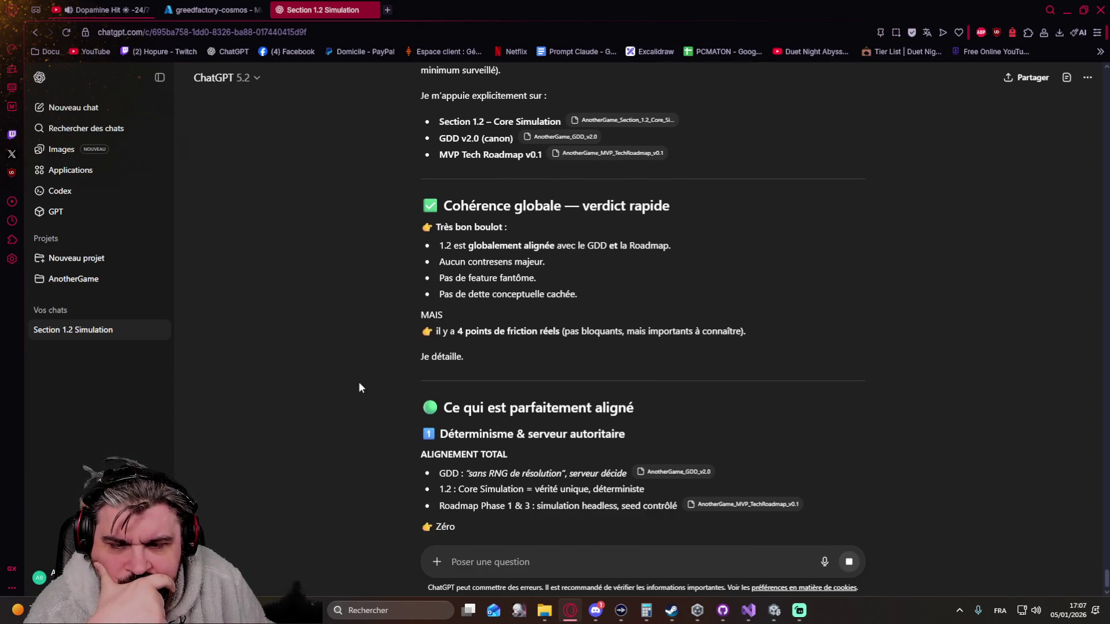
pyautogui.scroll(-2, 359, 383)
pyautogui.scroll(-1, 358, 382)
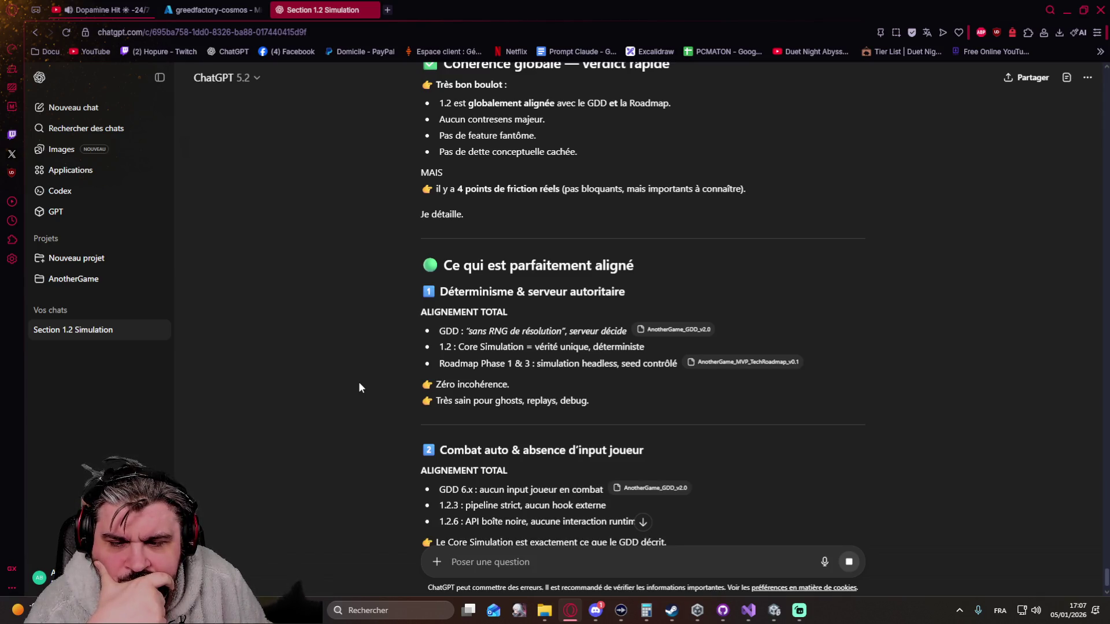
pyautogui.scroll(-3, 356, 387)
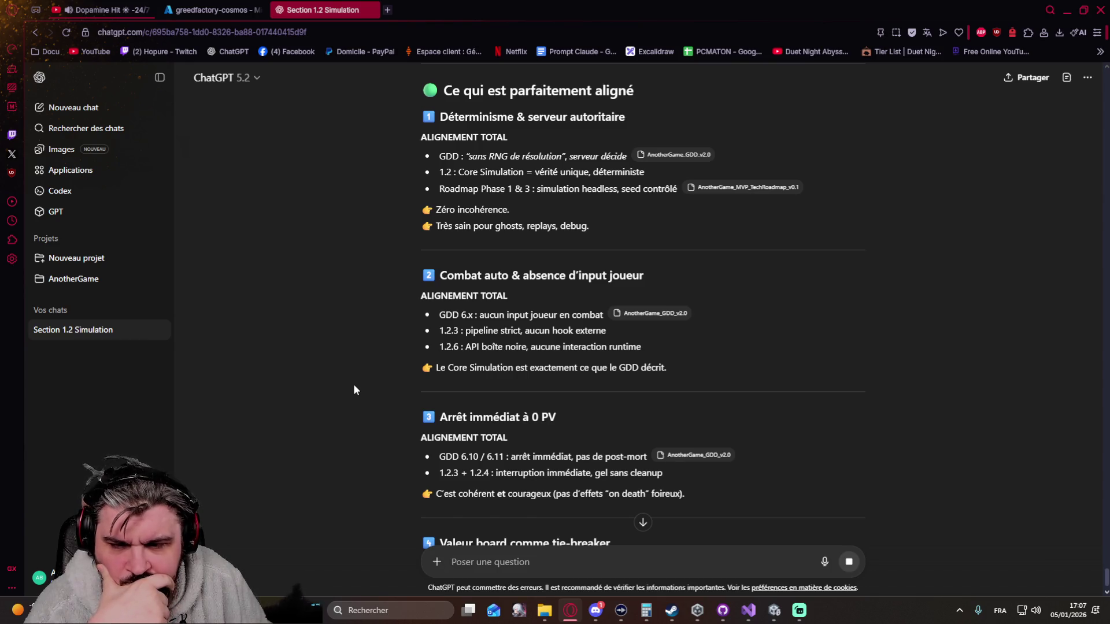
pyautogui.scroll(-3, 354, 389)
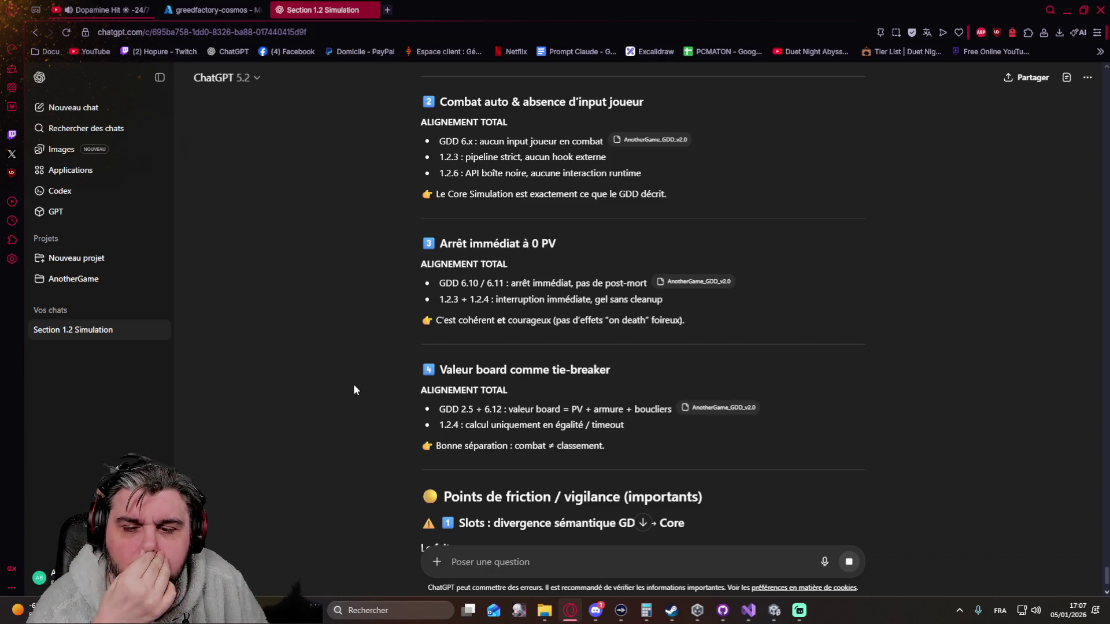
pyautogui.scroll(-4, 354, 387)
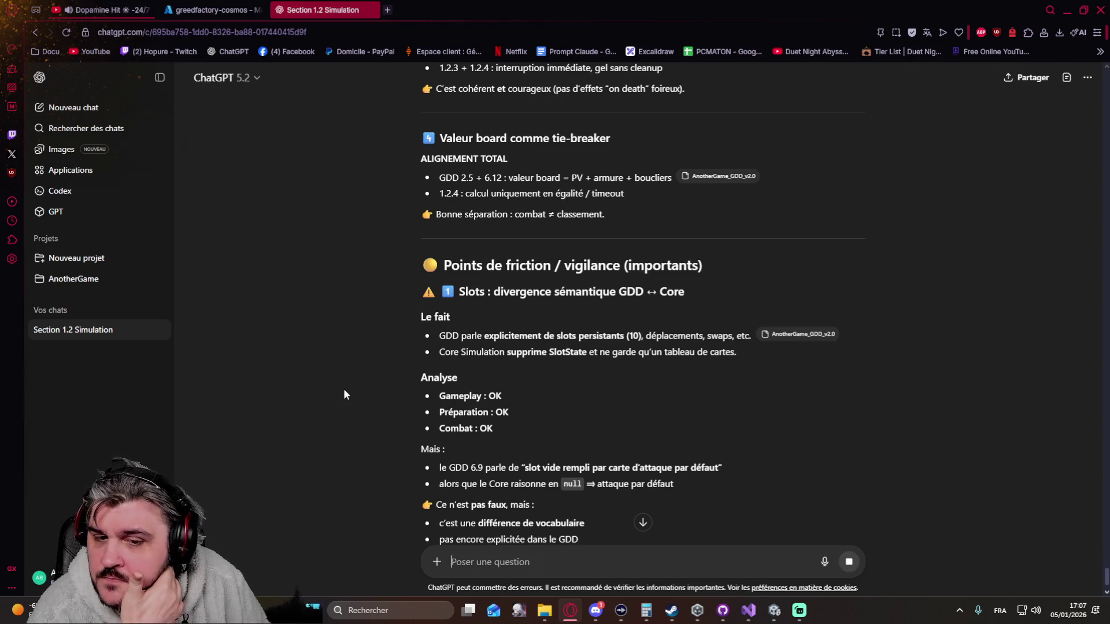
pyautogui.scroll(-2, 343, 394)
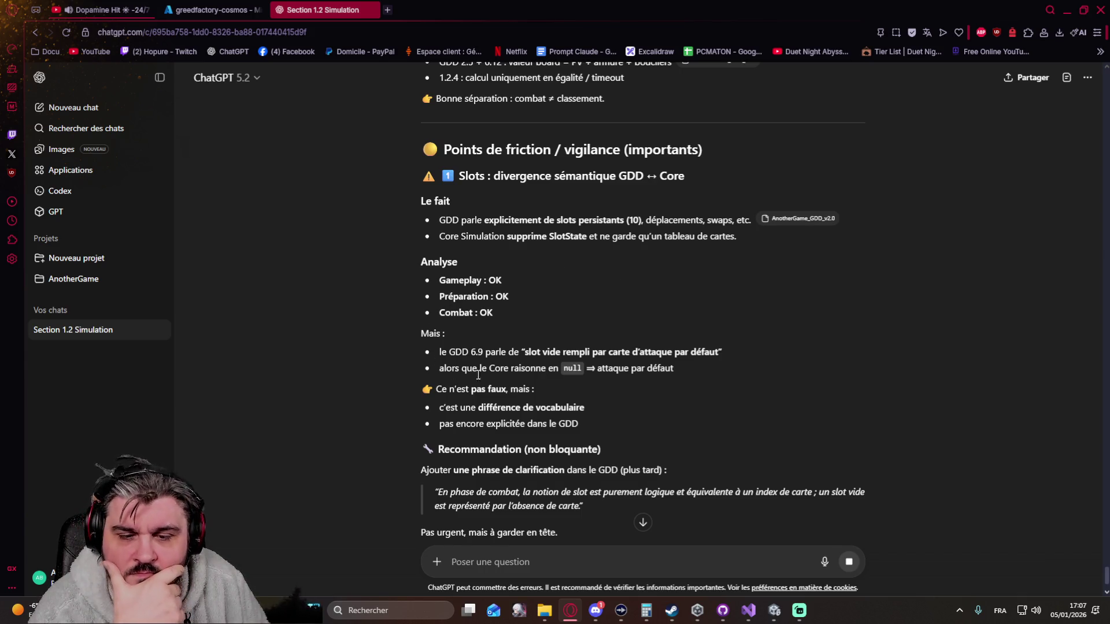
pyautogui.scroll(-2, 374, 325)
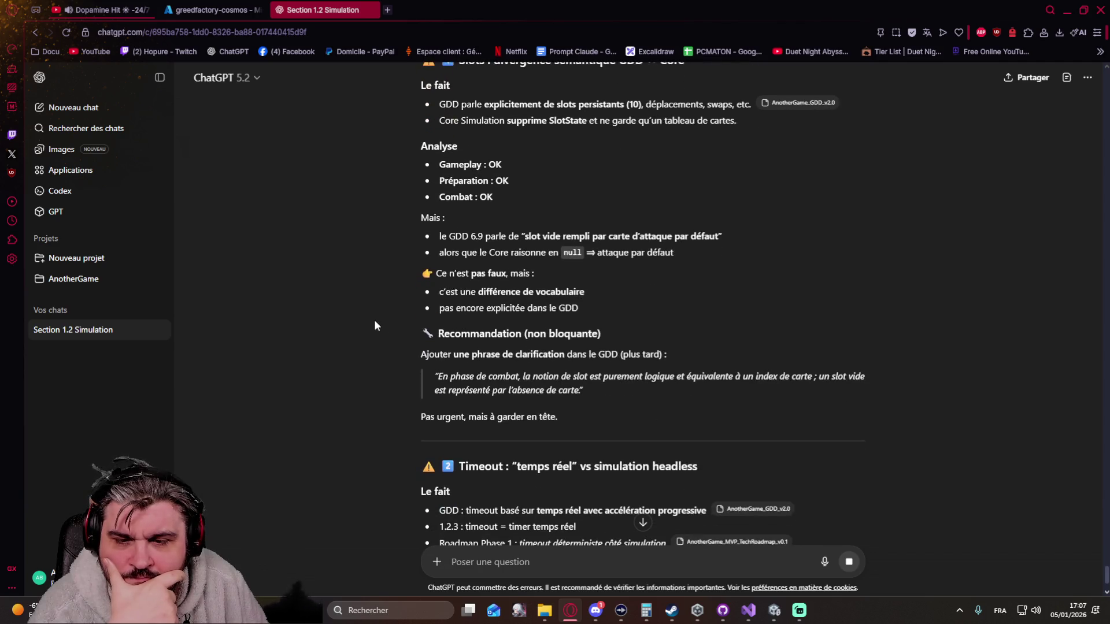
pyautogui.scroll(-1, 676, 318)
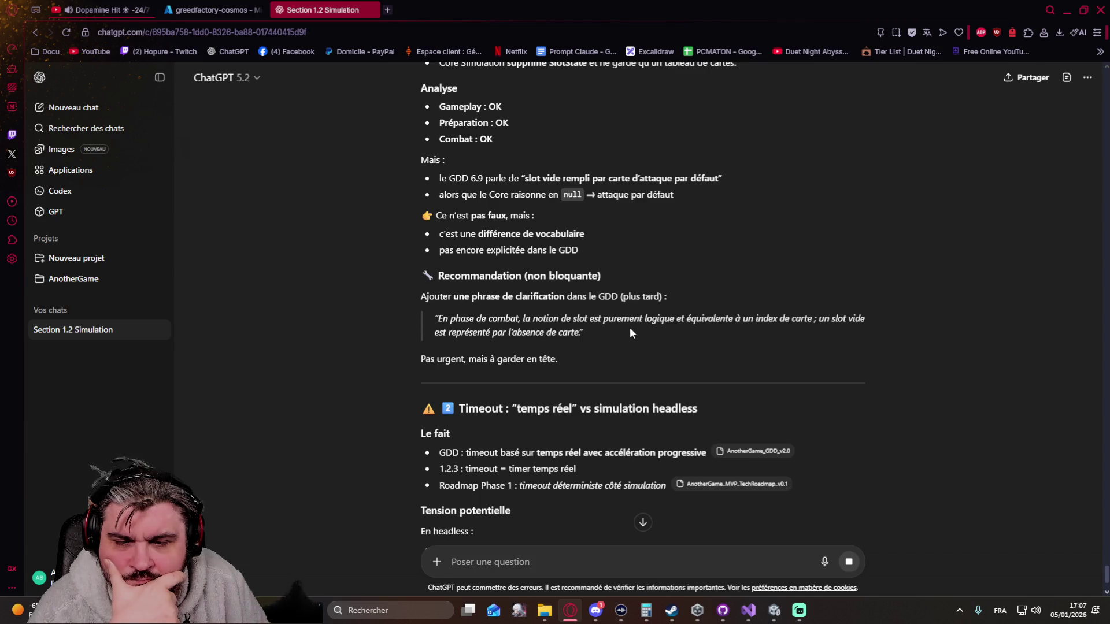
pyautogui.scroll(-3, 355, 344)
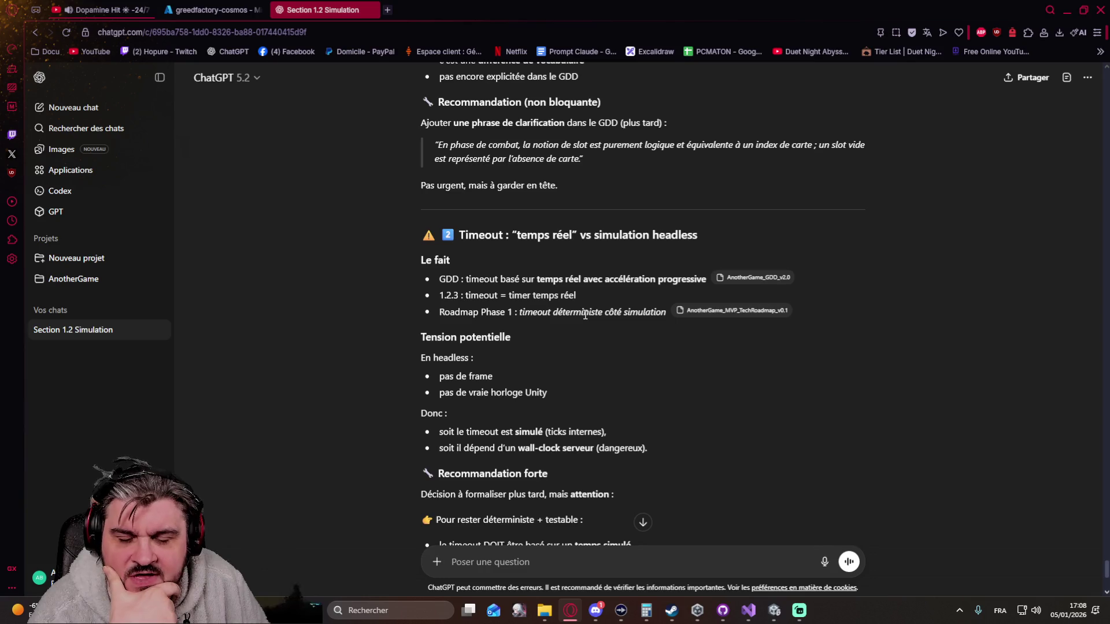
pyautogui.moveTo(621, 283); pyautogui.dragTo(655, 283)
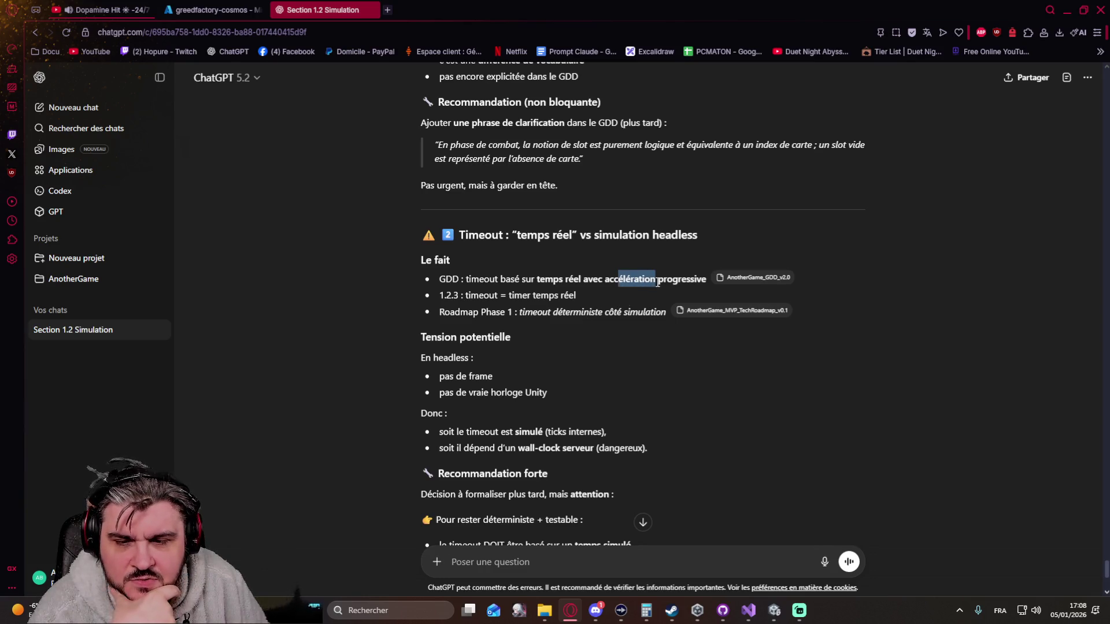
pyautogui.scroll(-2, 643, 342)
pyautogui.click(861, 349)
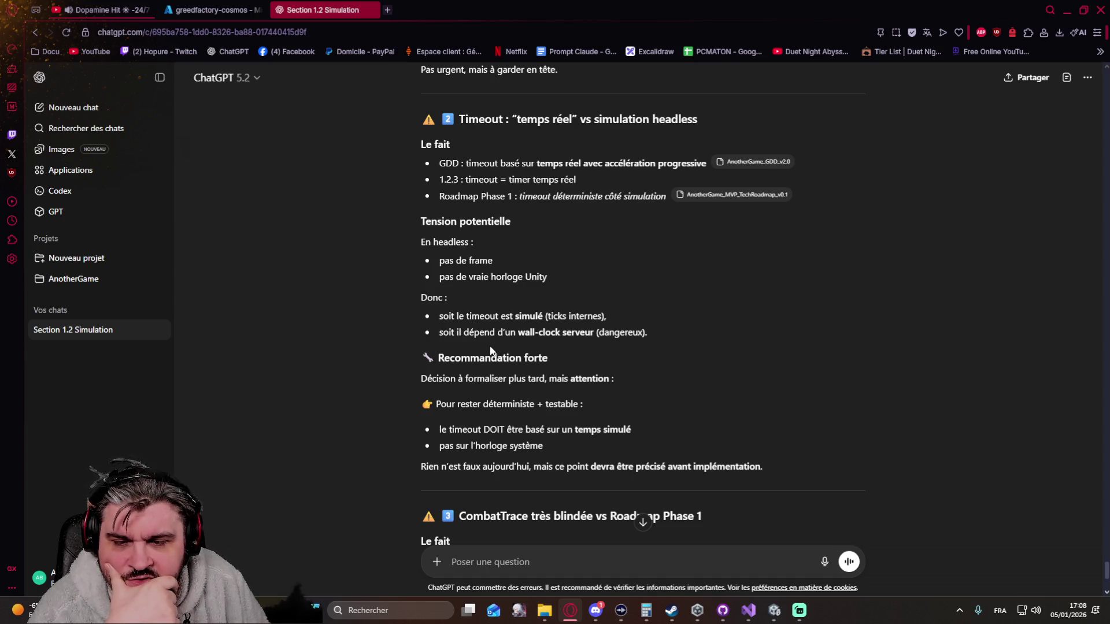
pyautogui.doubleClick(583, 316)
pyautogui.scroll(-2, 761, 343)
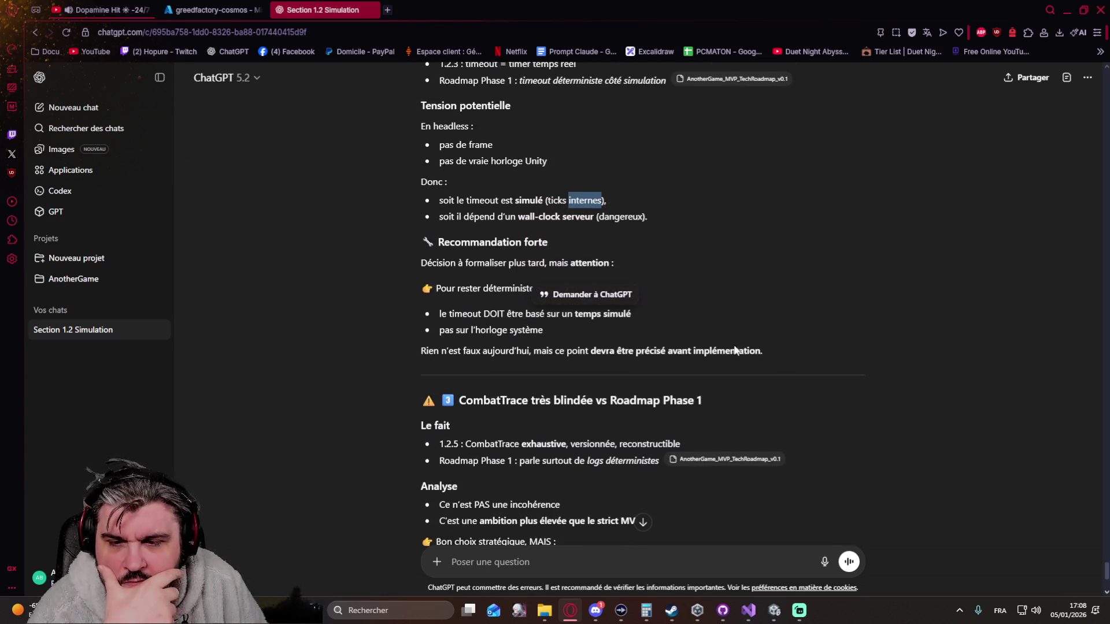
pyautogui.click(760, 322)
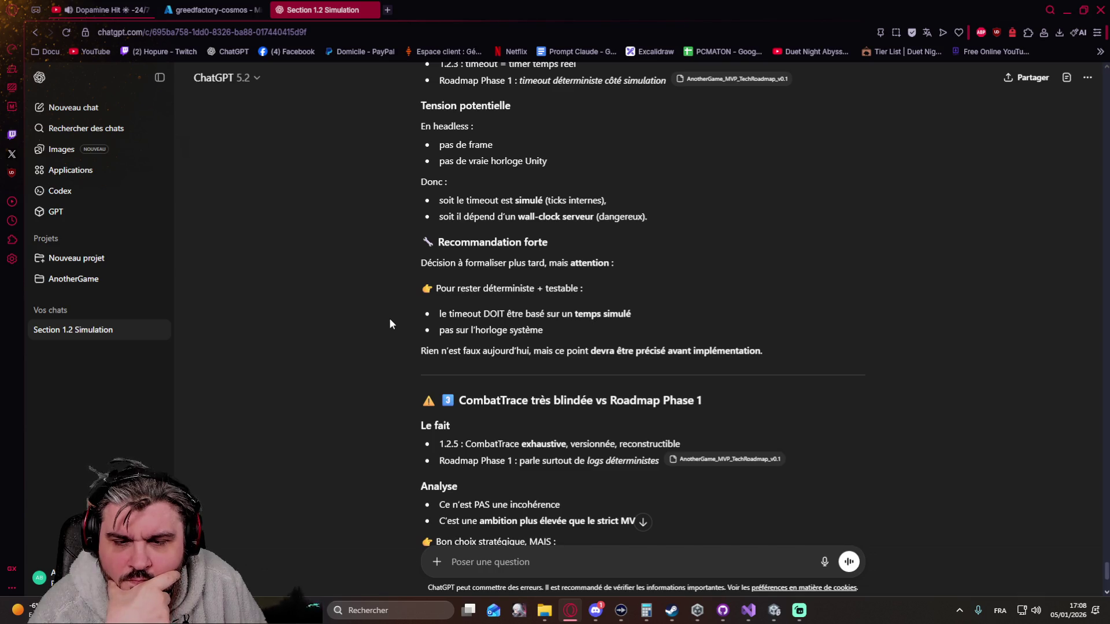
pyautogui.scroll(-3, 389, 321)
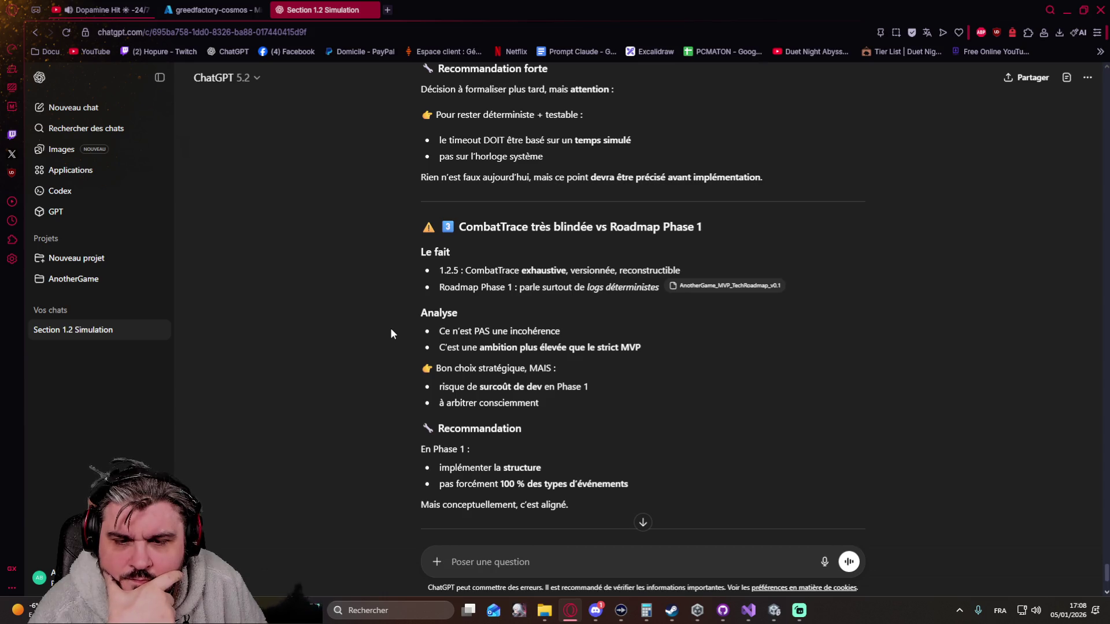
pyautogui.scroll(-1, 390, 331)
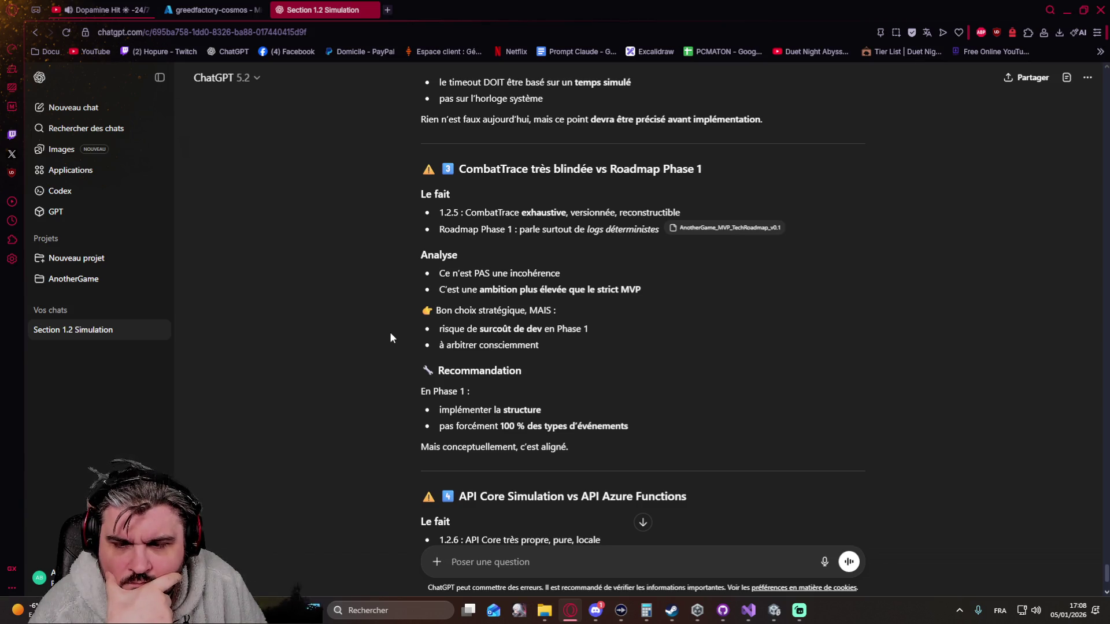
pyautogui.scroll(-2, 390, 337)
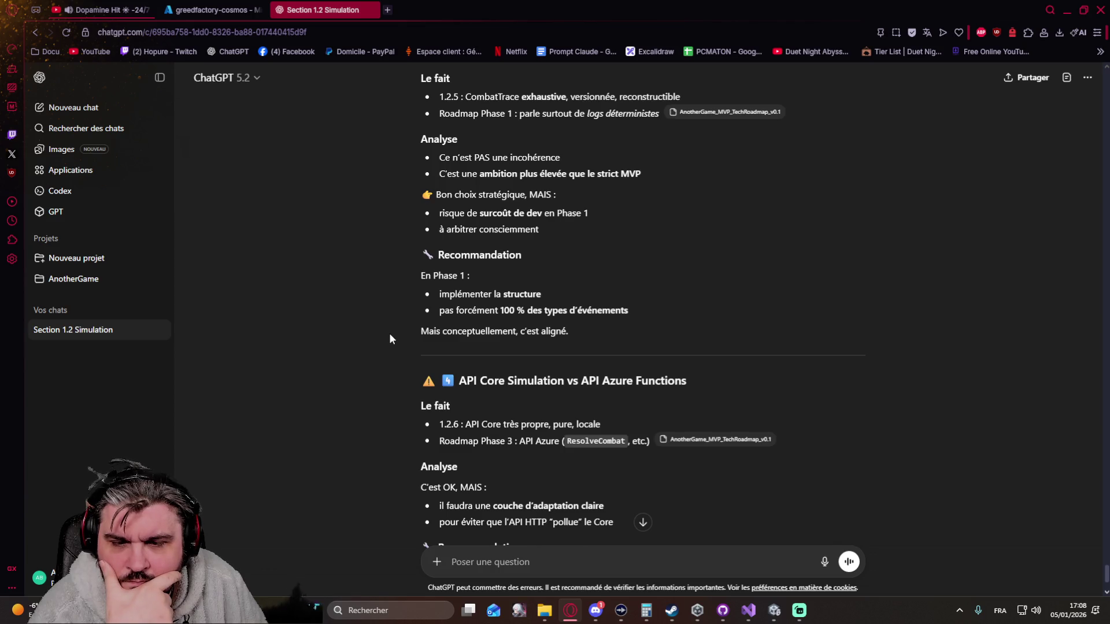
pyautogui.scroll(-3, 388, 344)
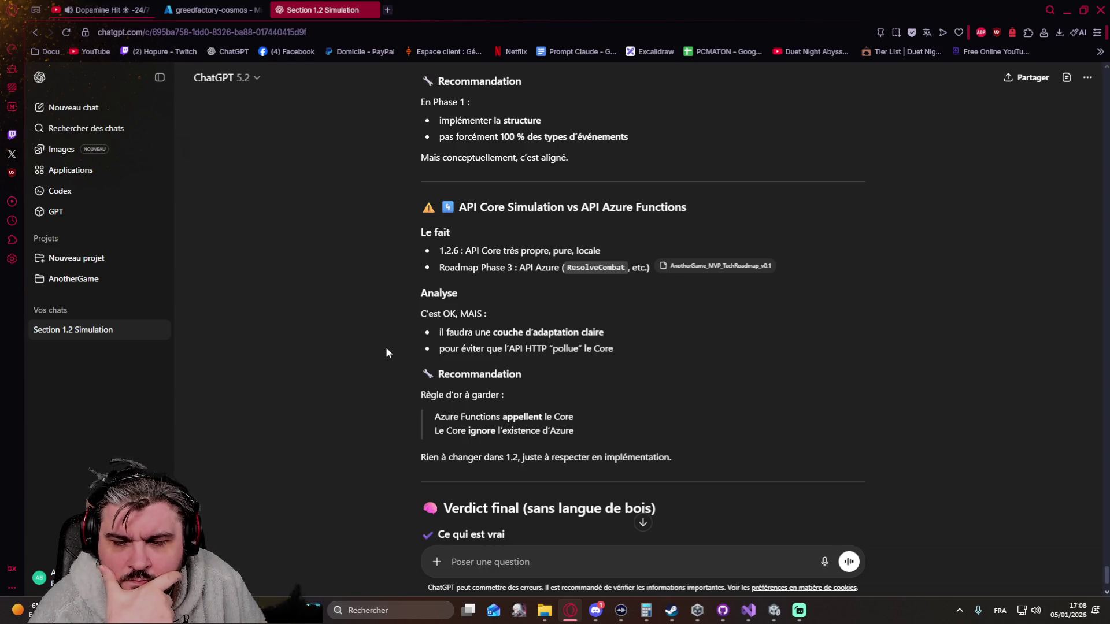
pyautogui.scroll(-2, 386, 355)
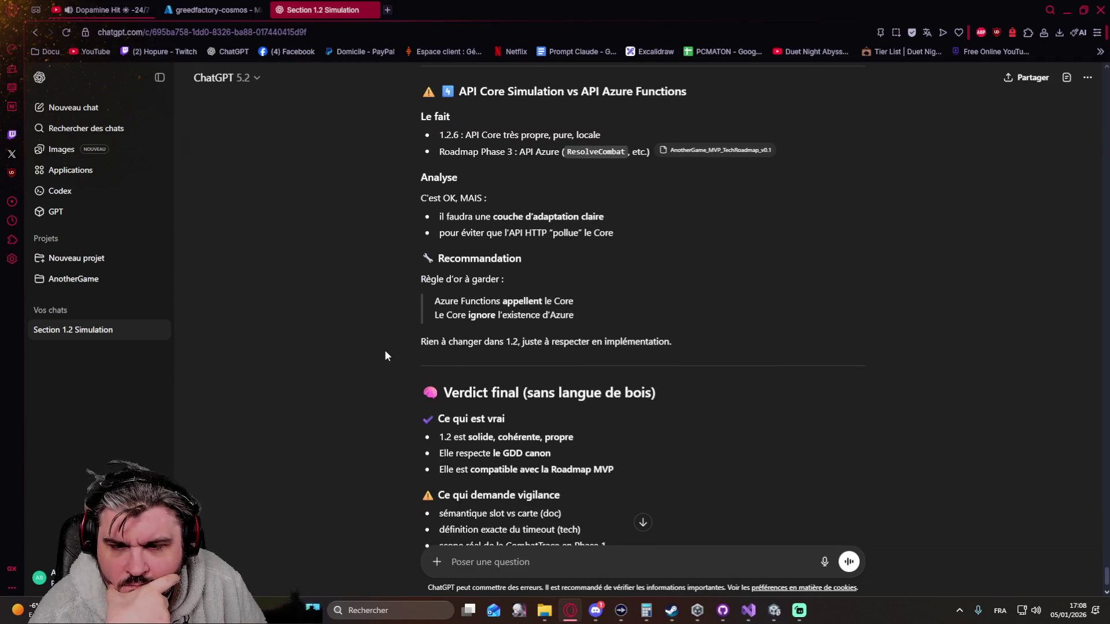
pyautogui.scroll(-3, 386, 355)
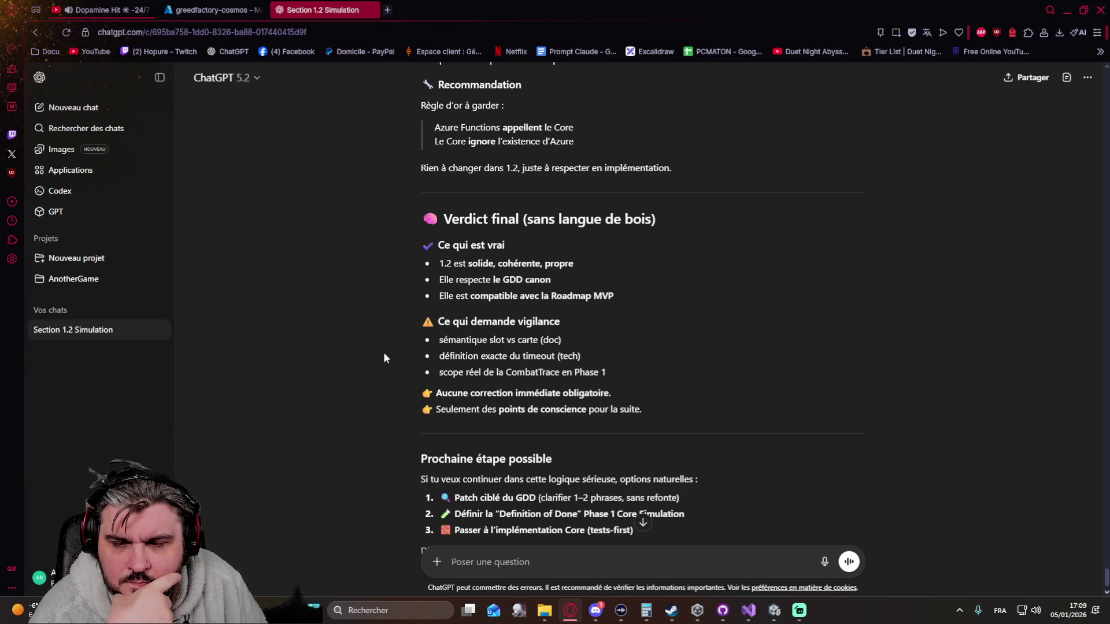
pyautogui.scroll(-3, 384, 353)
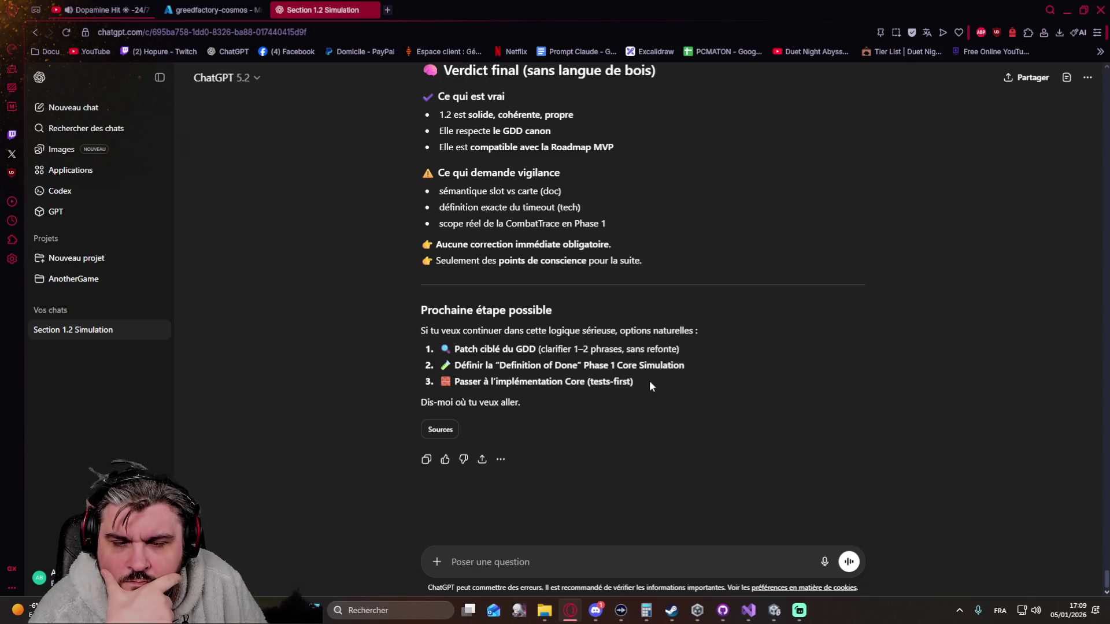
pyautogui.moveTo(639, 382)
pyautogui.mouseDown()
pyautogui.moveTo(422, 402)
pyautogui.moveTo(419, 392)
pyautogui.mouseUp()
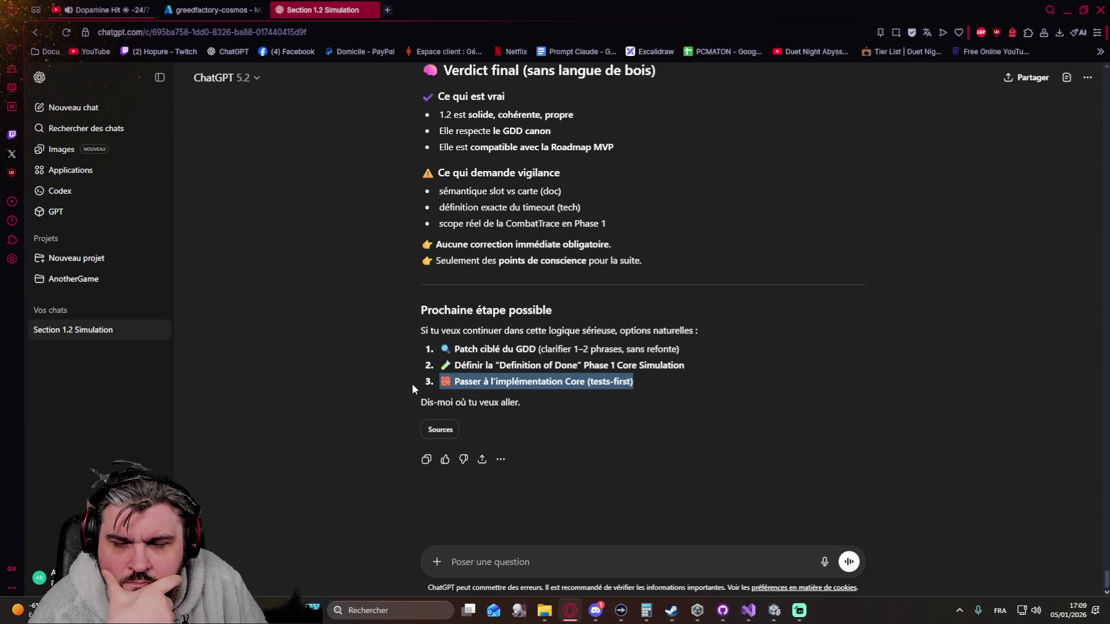
pyautogui.click(612, 517)
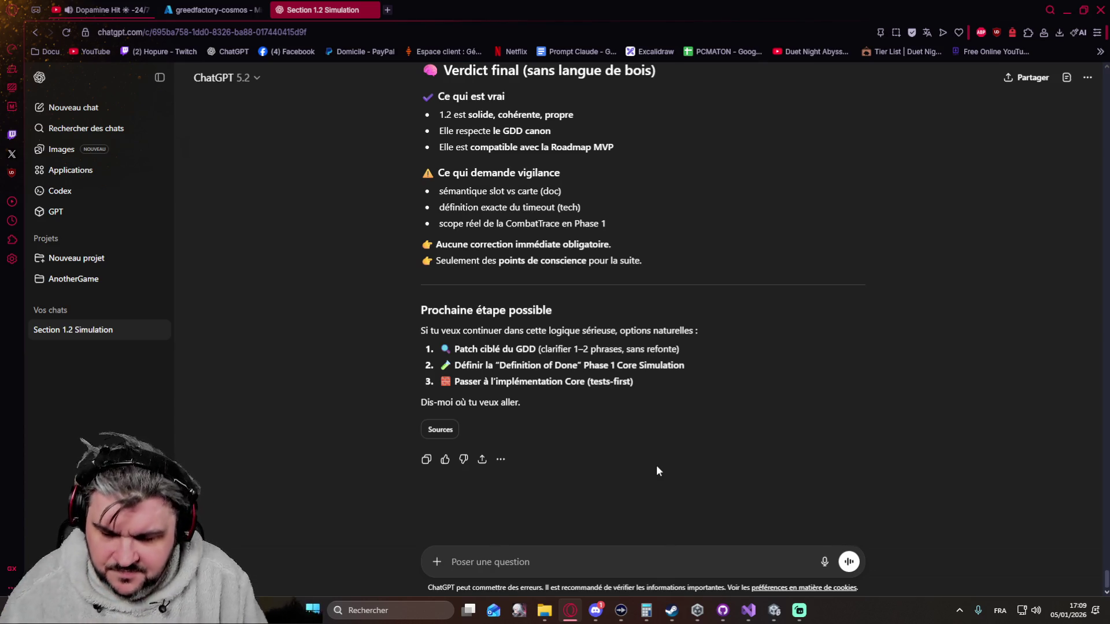
# Request a transition prompt for beginning Core Simulation implementation in a new discussion.
pyautogui.write('Je vais f')
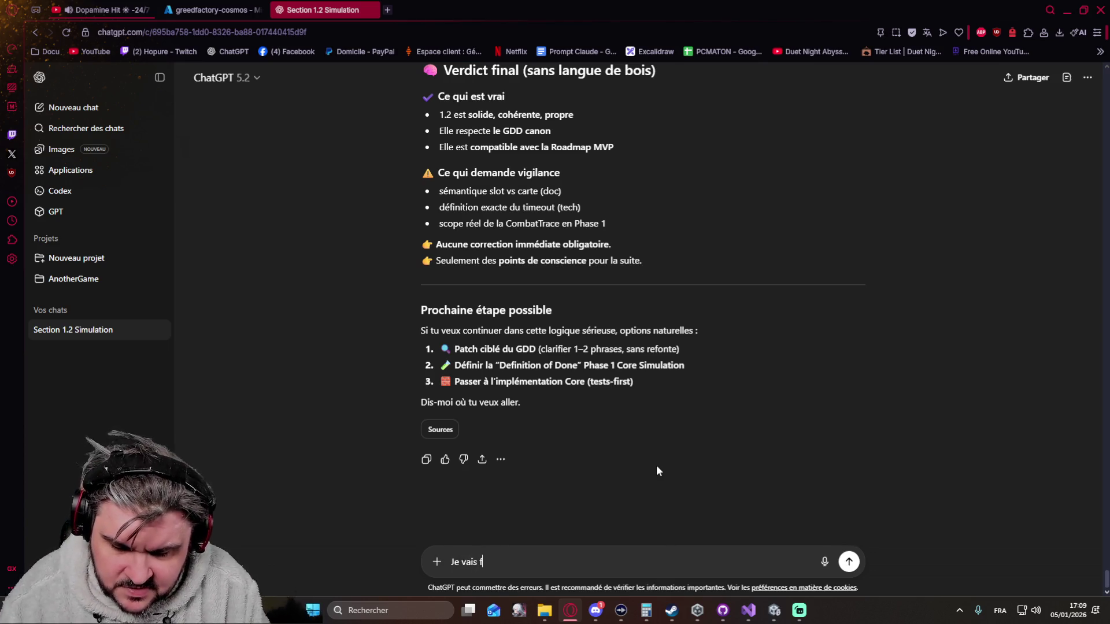
pyautogui.write('ermer')
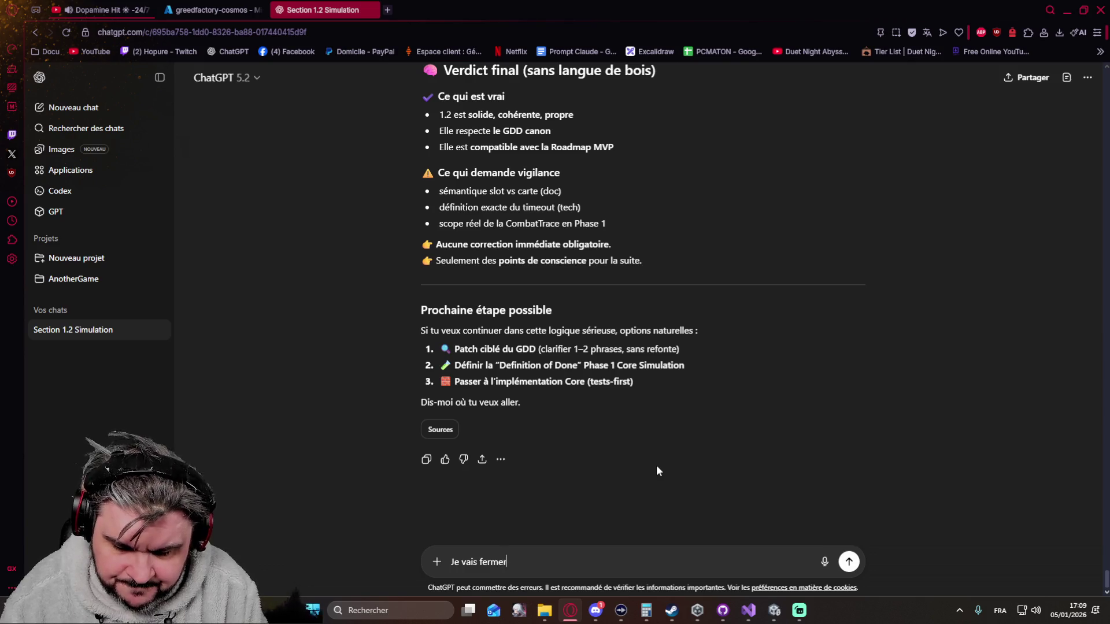
pyautogui.write(' cette discus')
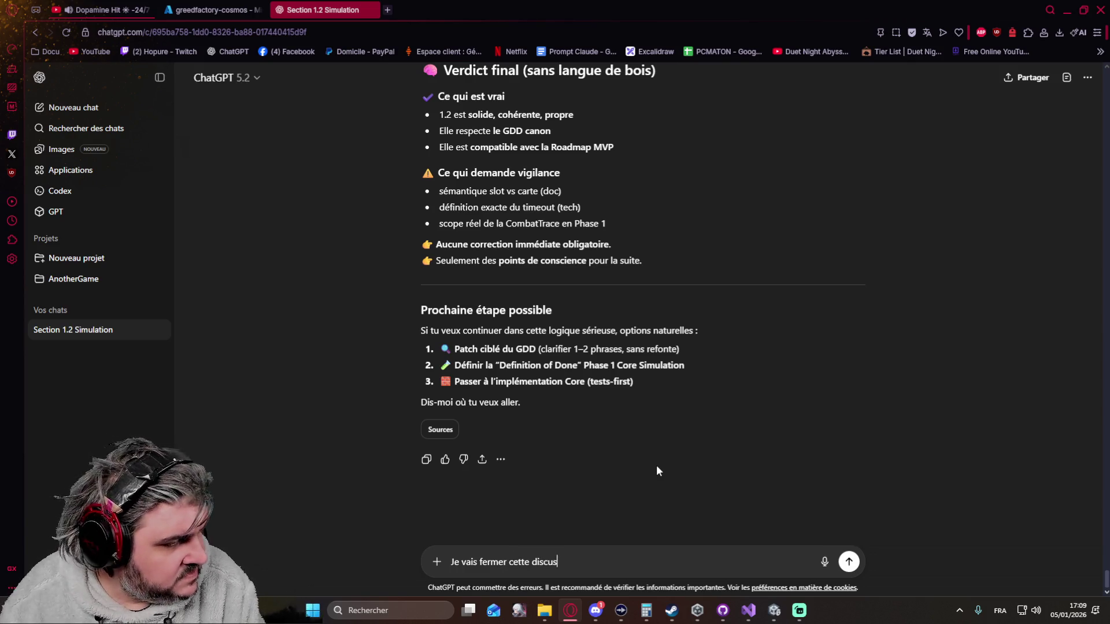
pyautogui.write('sion')
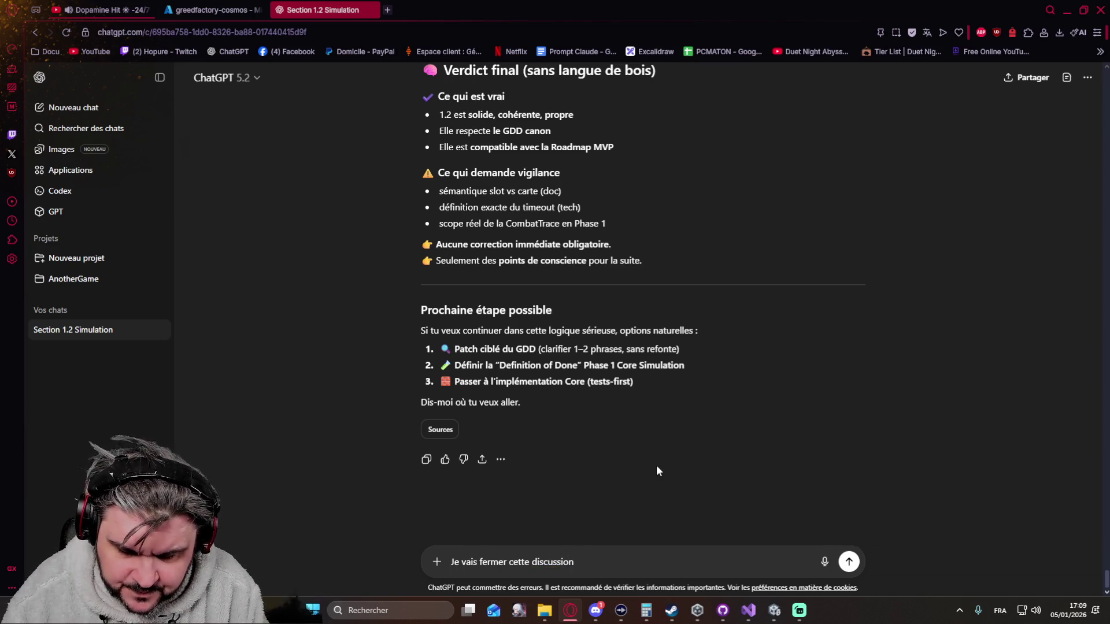
pyautogui.write(' po')
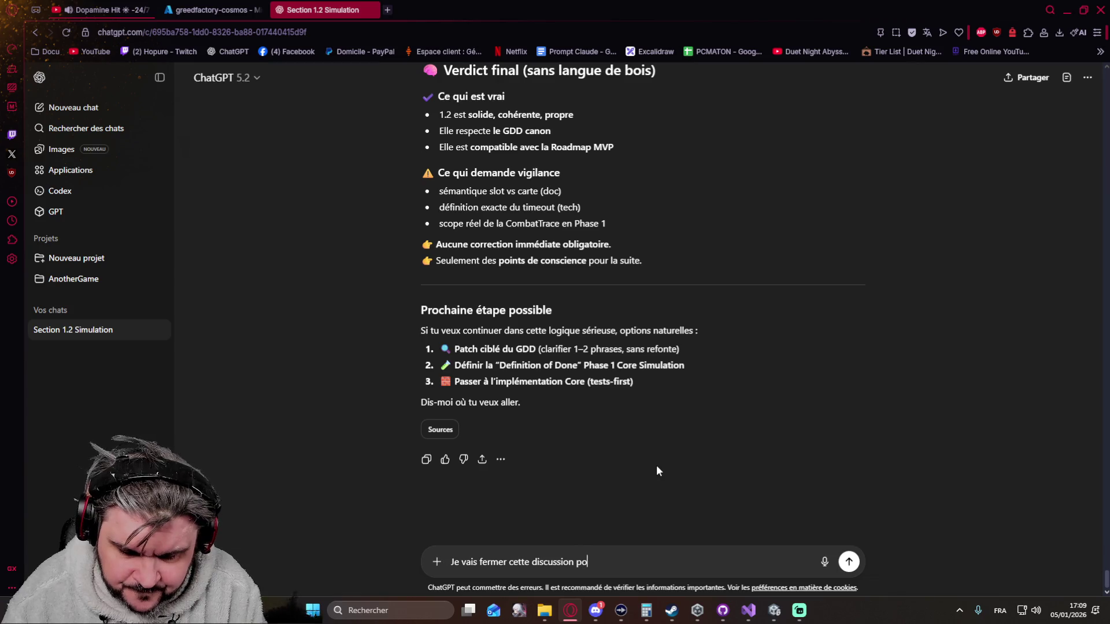
pyautogui.write('ur en ouvrir ')
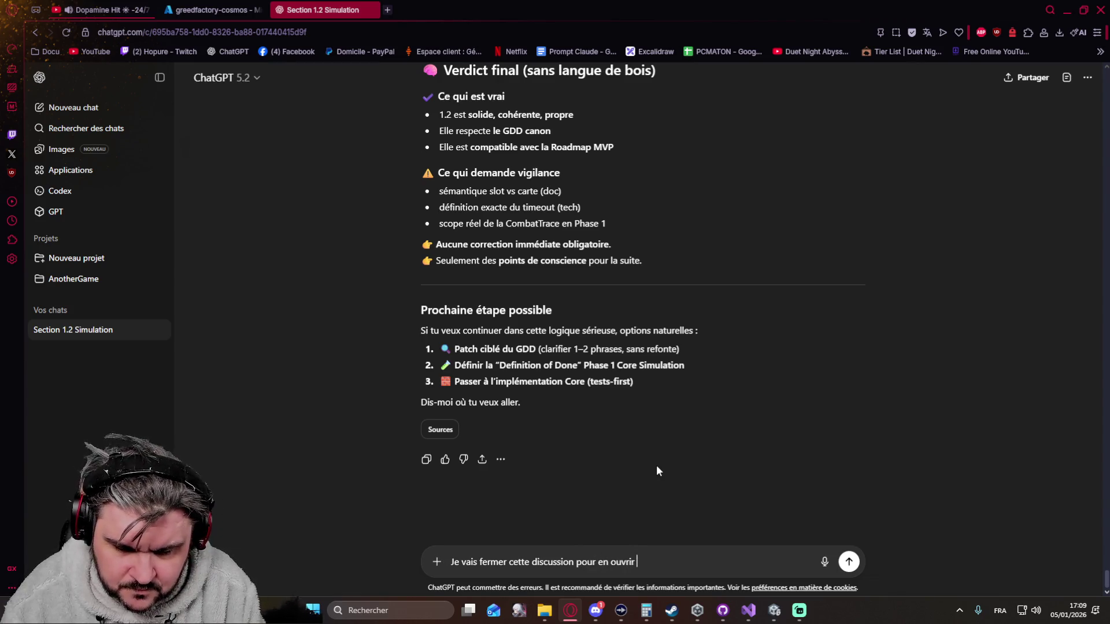
pyautogui.write('une nouvelle ')
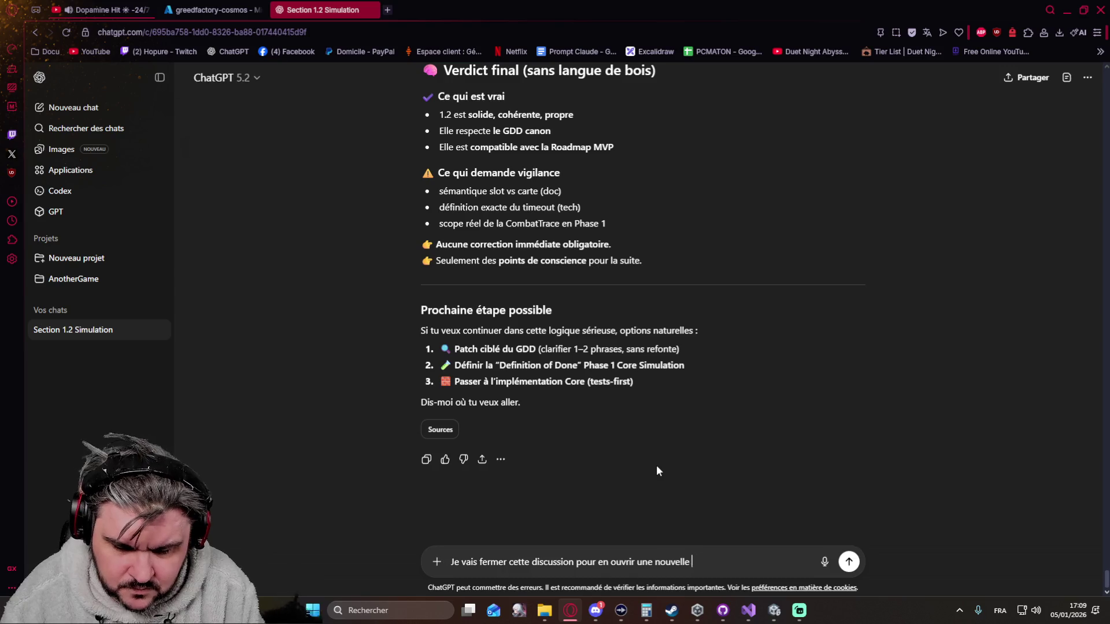
pyautogui.write('afin de commen')
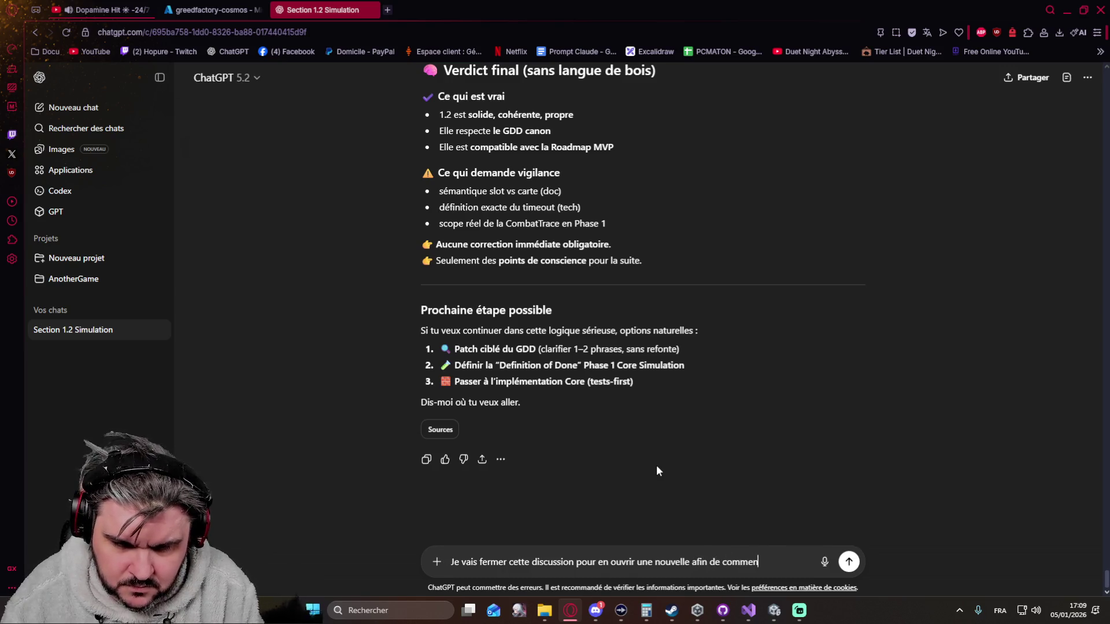
pyautogui.write("cer l'i")
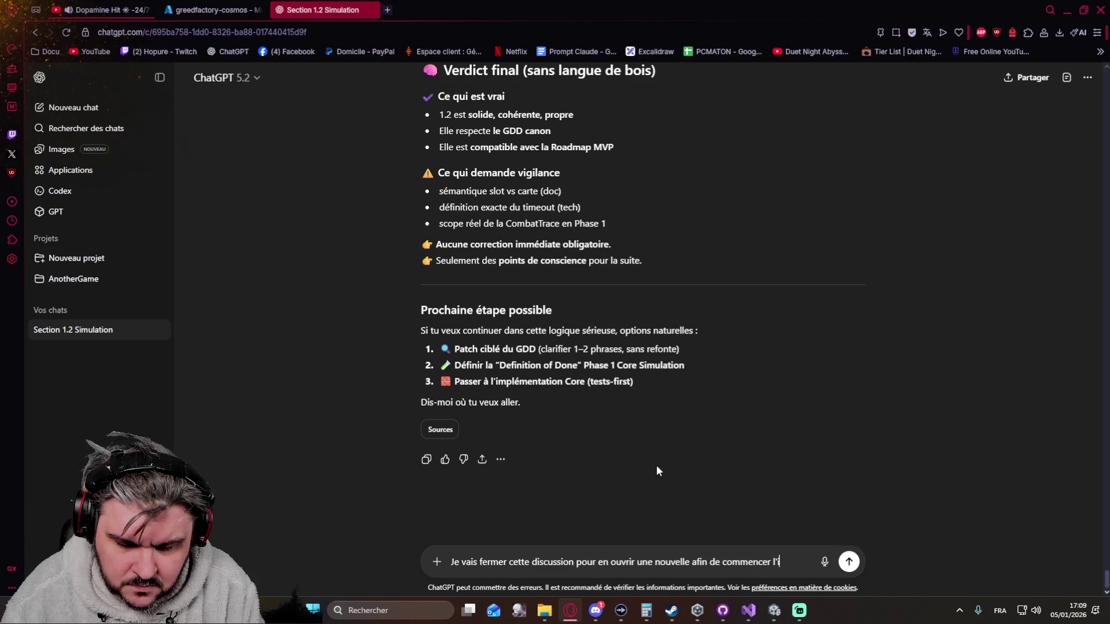
pyautogui.write('mplémentation')
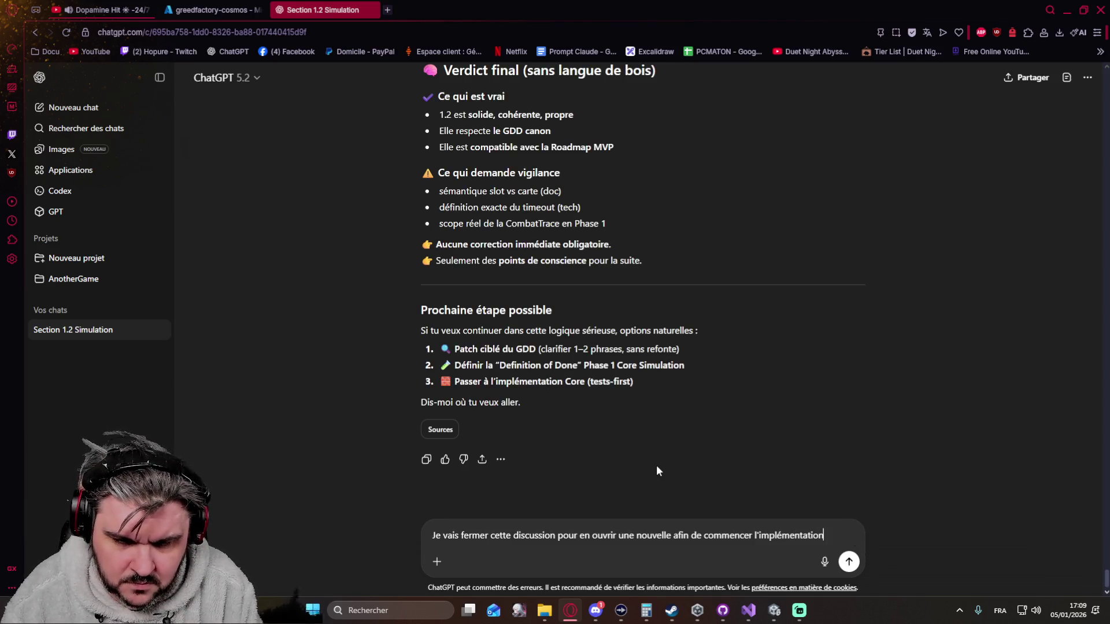
pyautogui.write(', tu me donner ')
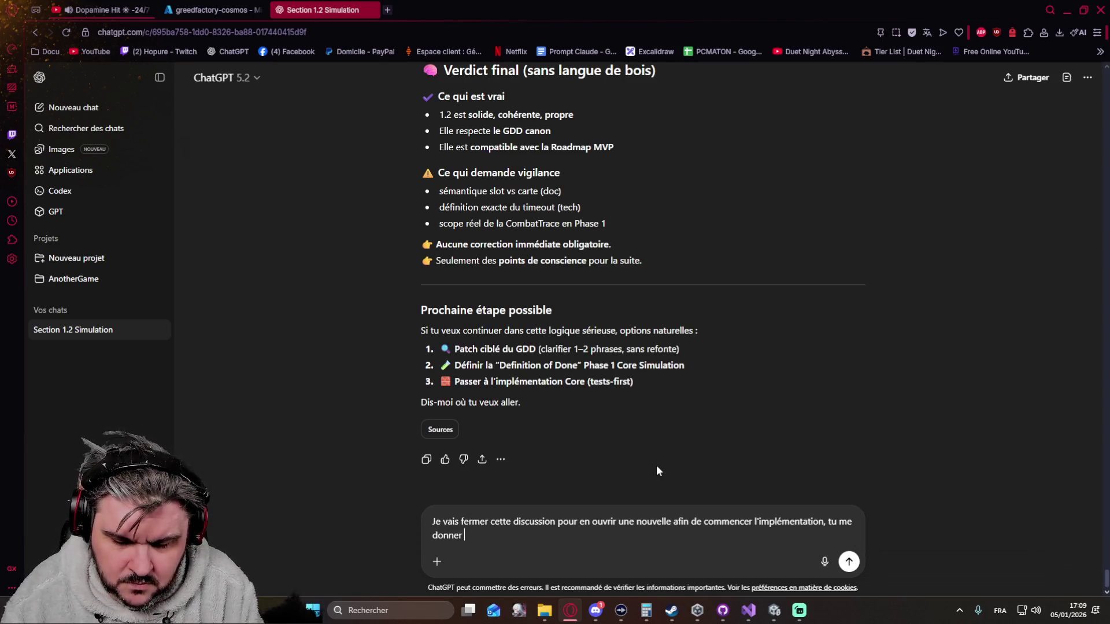
pyautogui.write('un prompt de t')
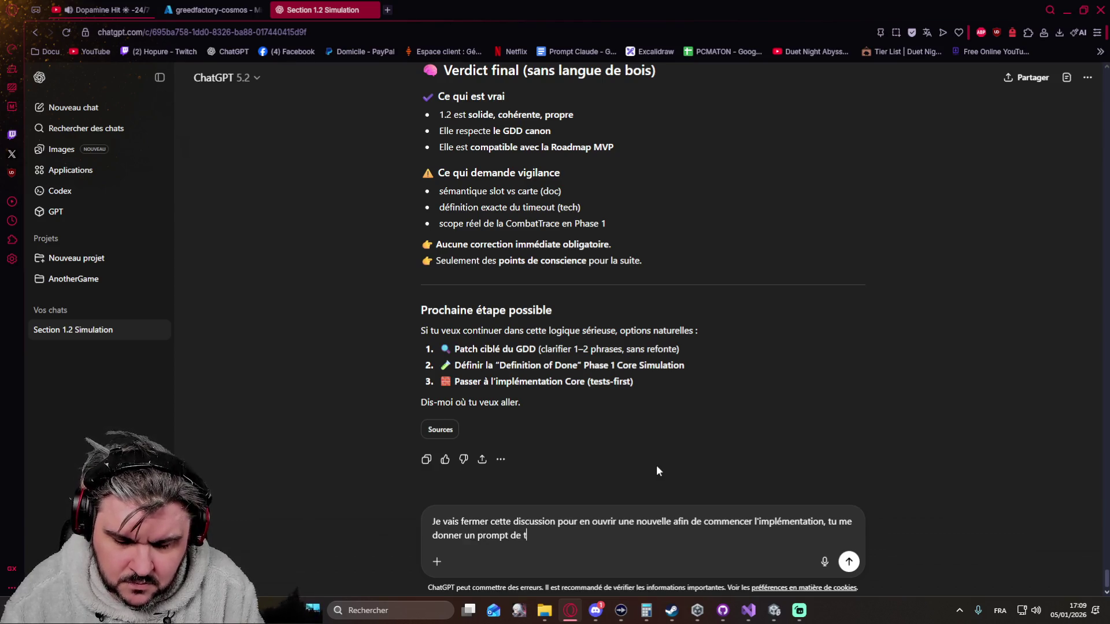
pyautogui.write('ransition stp')
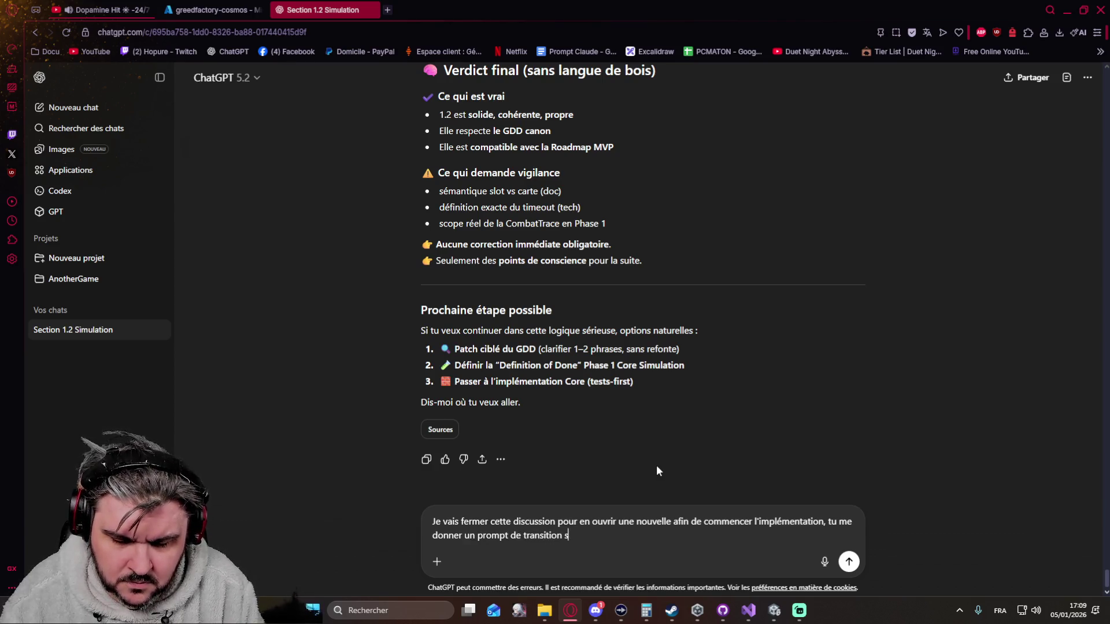
pyautogui.press('Return')
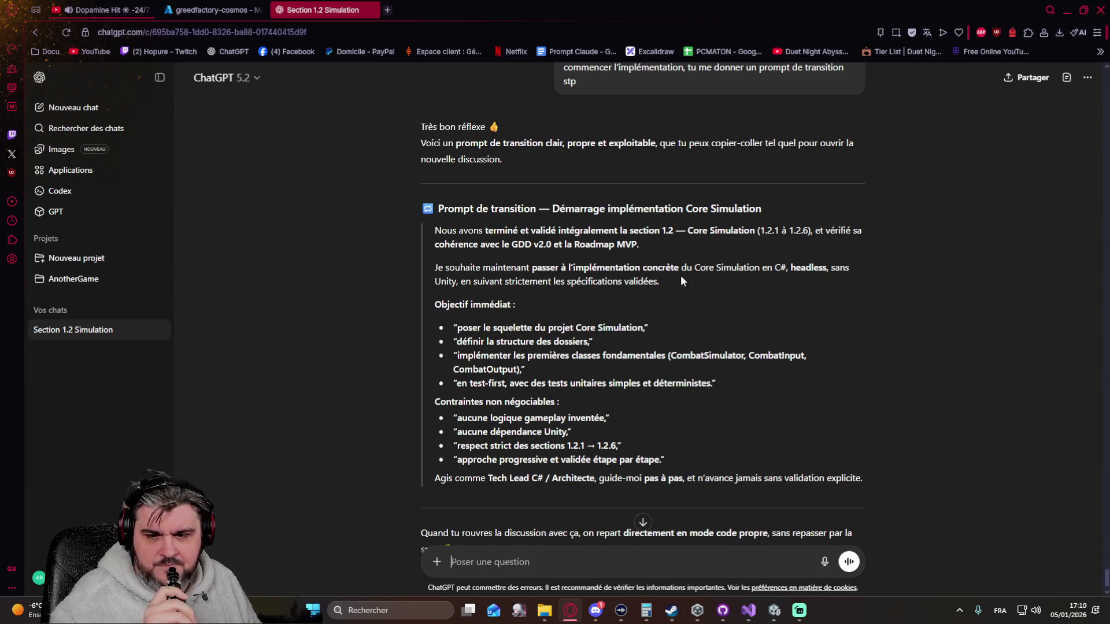
# Scroll to the end of the reply and select the full transition prompt, title to last line.
pyautogui.scroll(-1, 680, 278)
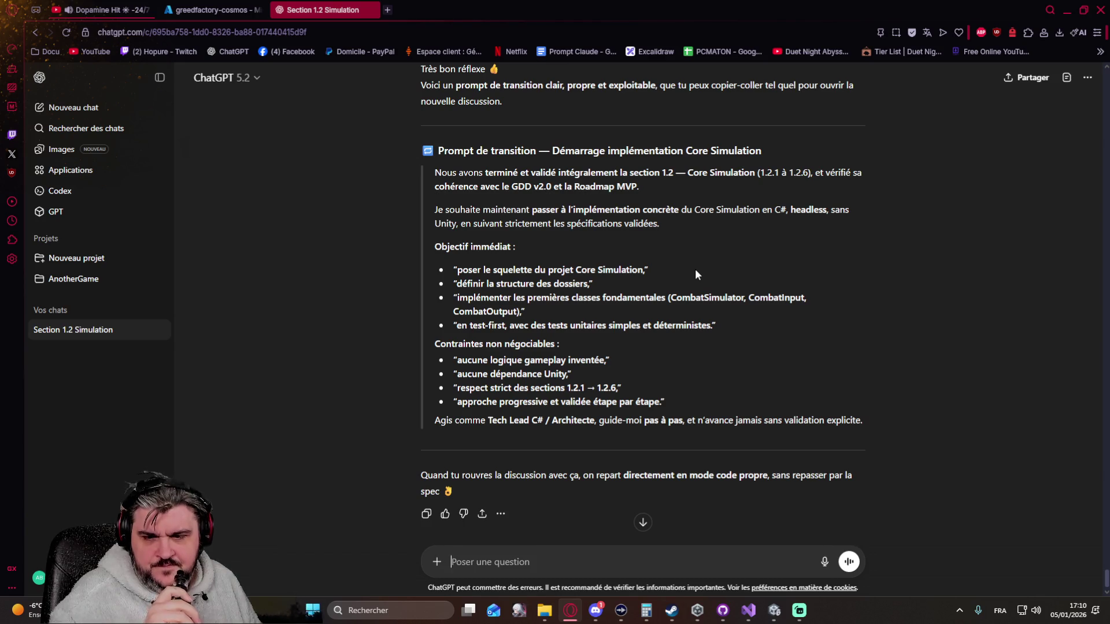
pyautogui.scroll(-1, 695, 270)
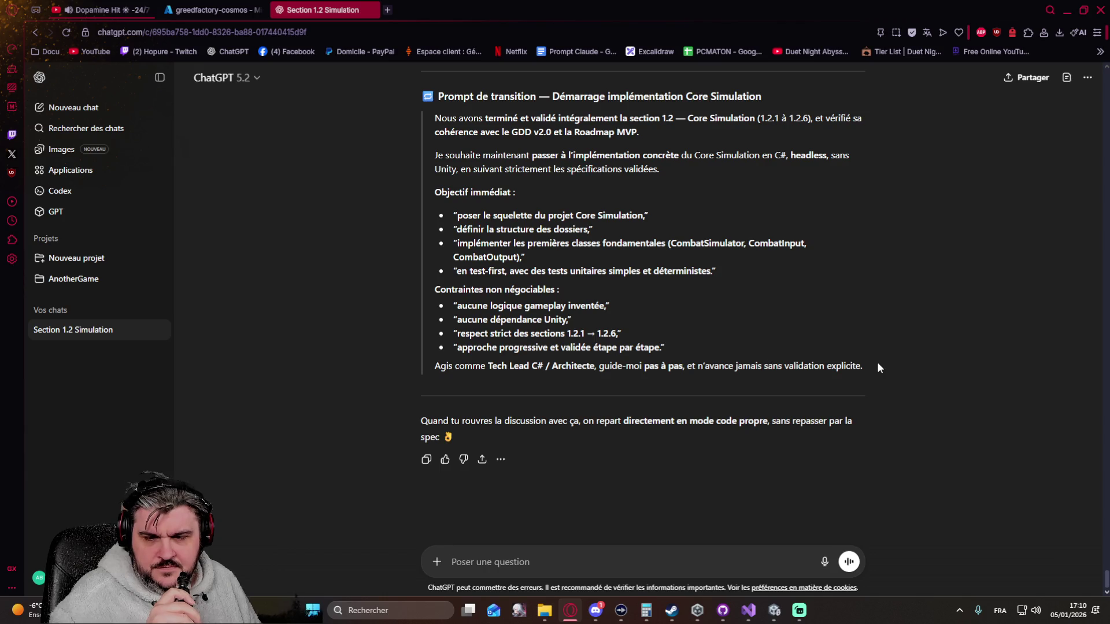
pyautogui.moveTo(863, 366)
pyautogui.mouseDown()
pyautogui.moveTo(825, 366)
pyautogui.moveTo(435, 195)
pyautogui.moveTo(434, 116)
pyautogui.moveTo(422, 93)
pyautogui.mouseUp()
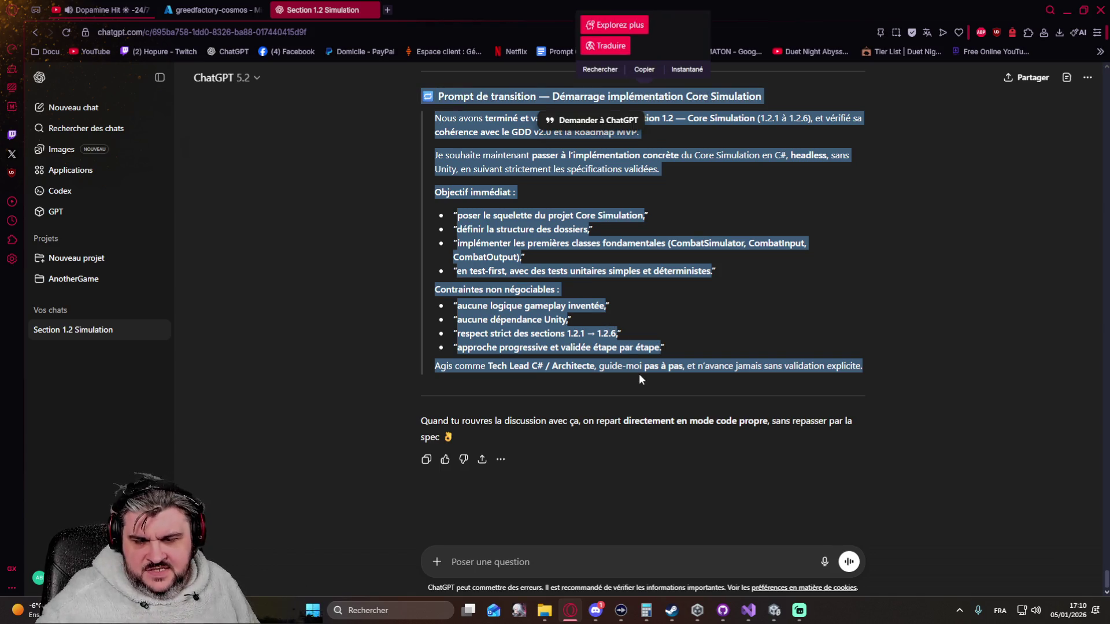
# Paste the transition prompt into a new AnotherGame project message and attach the GDD v2.0, MVP roadmap and other files.
pyautogui.click(92, 279)
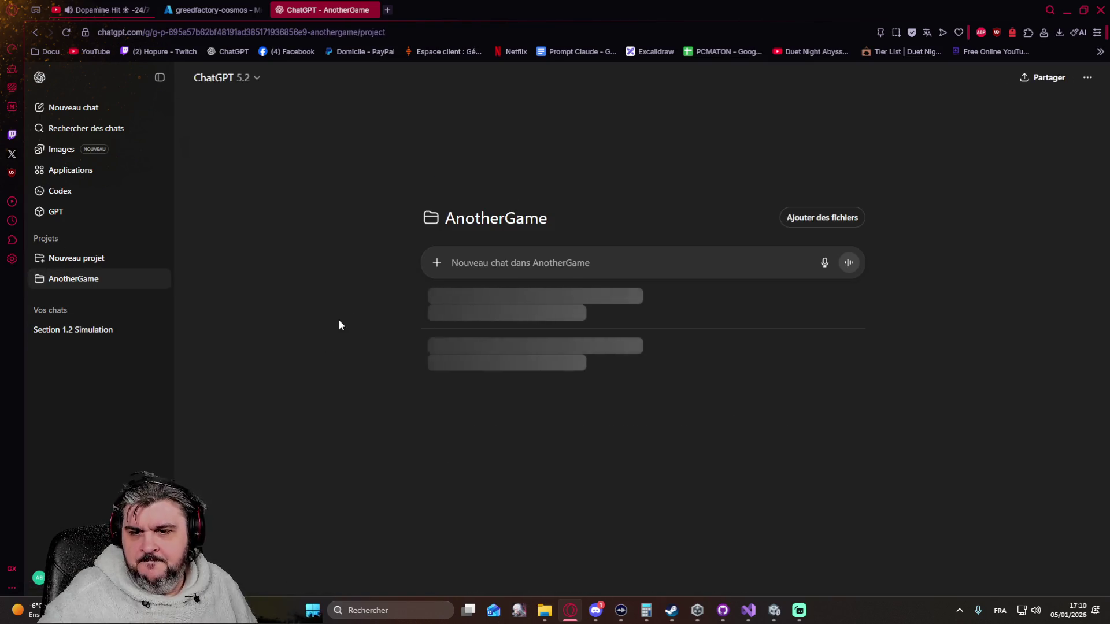
pyautogui.hotkey('ctrl', 'v')
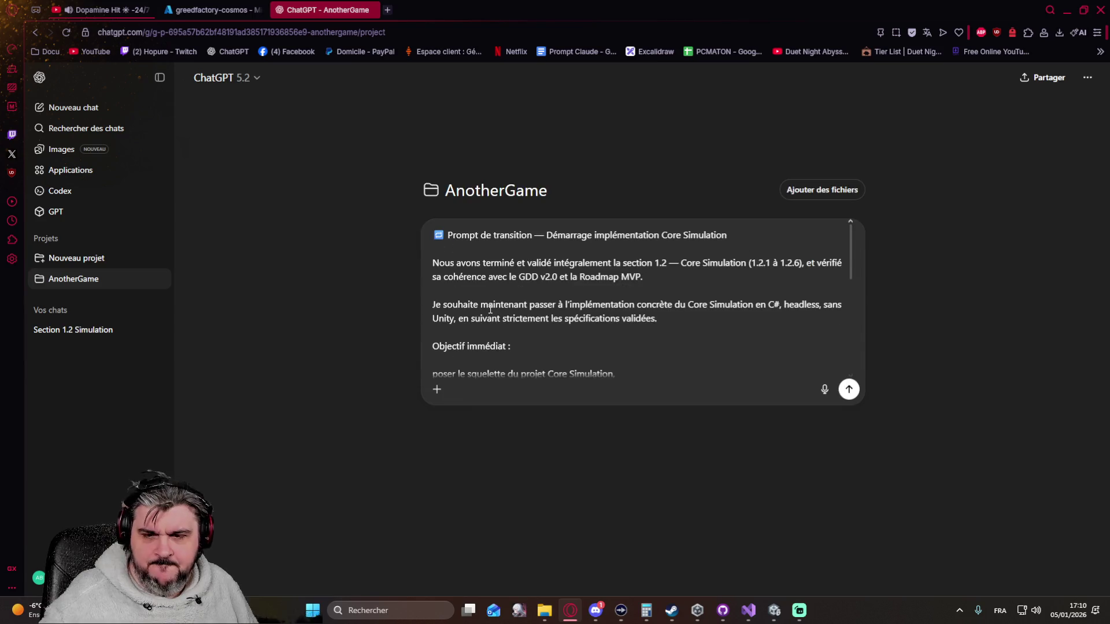
pyautogui.moveTo(1109, 220); pyautogui.dragTo(892, 223)
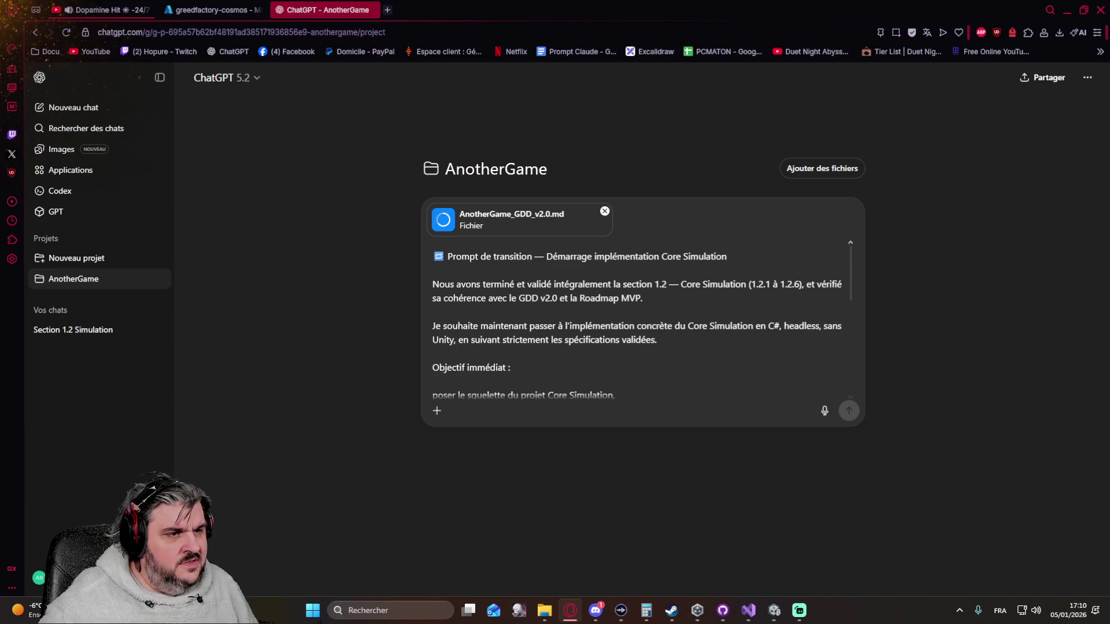
pyautogui.moveTo(1109, 194); pyautogui.dragTo(925, 220)
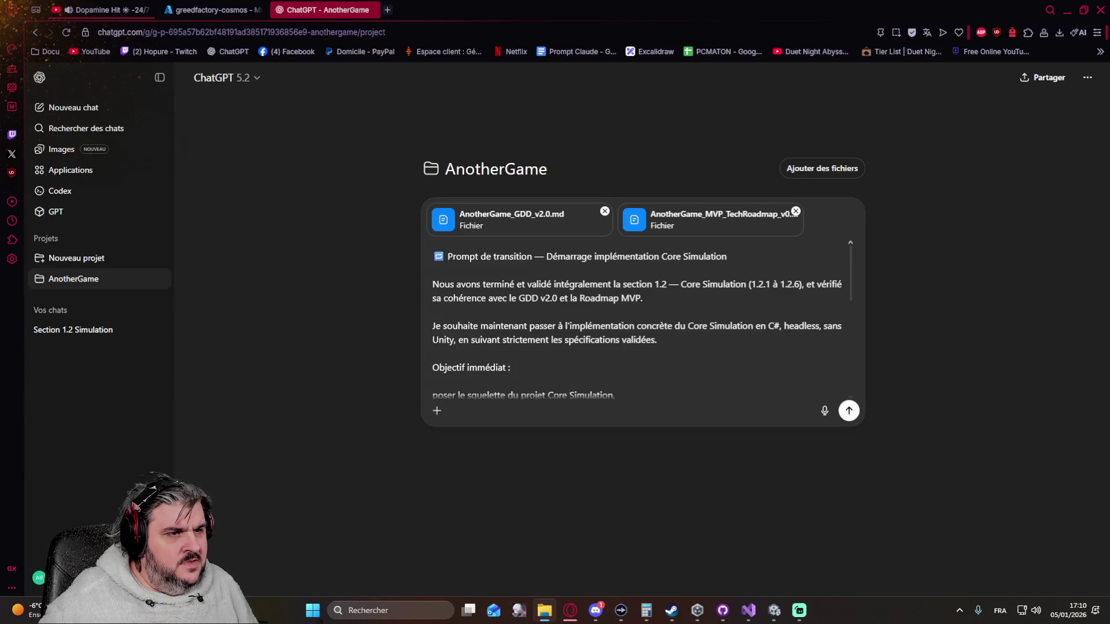
pyautogui.moveTo(1109, 289); pyautogui.dragTo(767, 331)
pyautogui.moveTo(1109, 260); pyautogui.dragTo(865, 307)
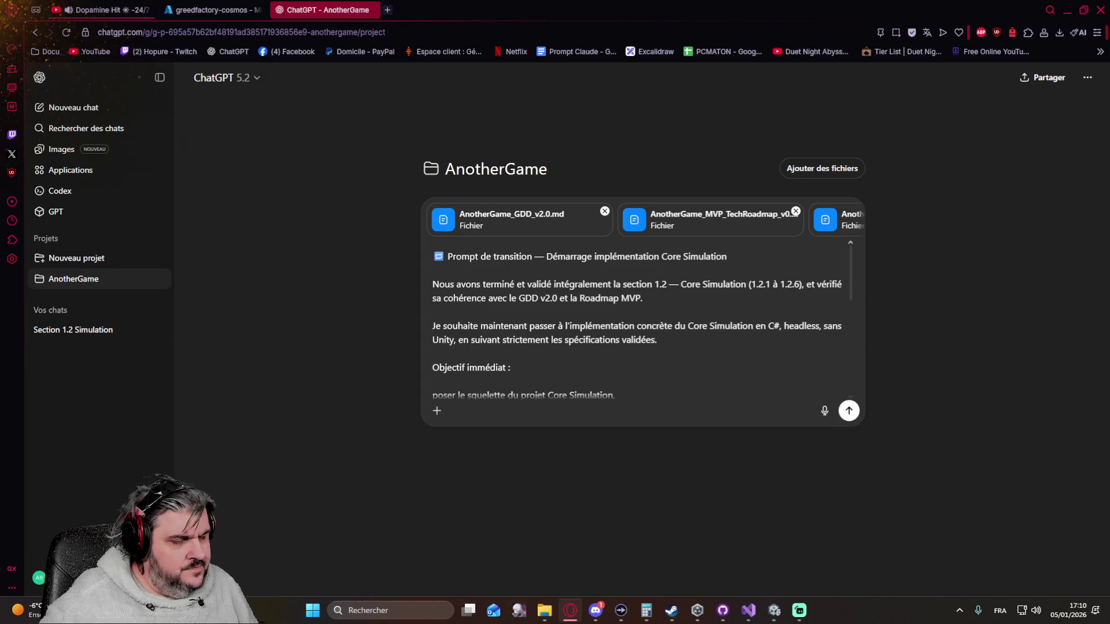
# Add one more file from File Explorer and return to the end of the prompt text.
pyautogui.scroll(-10, 563, 322)
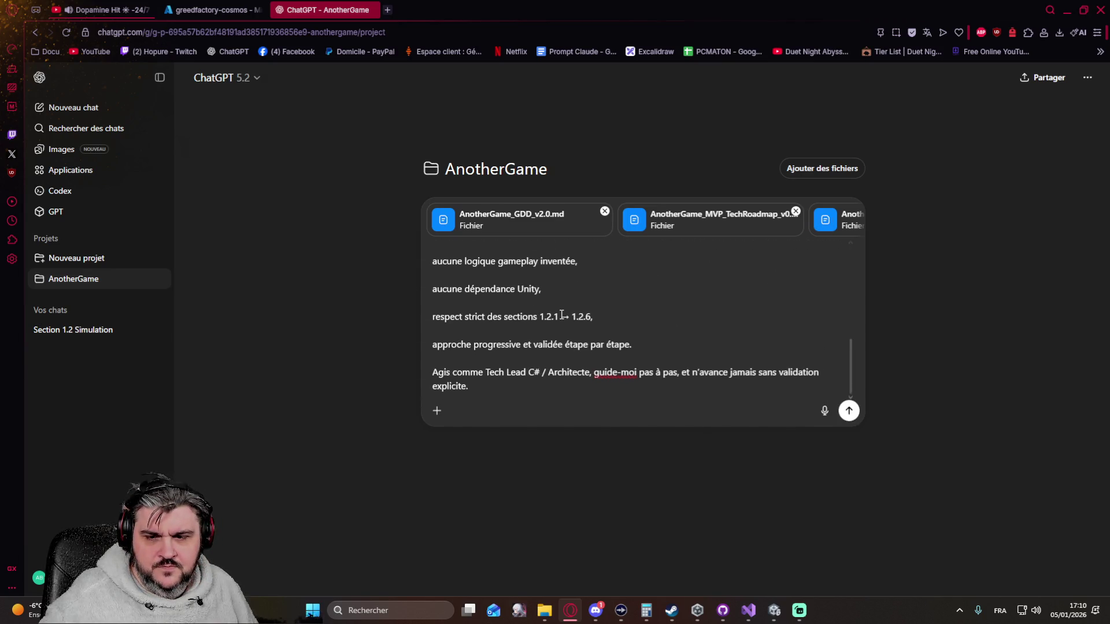
pyautogui.click(480, 386)
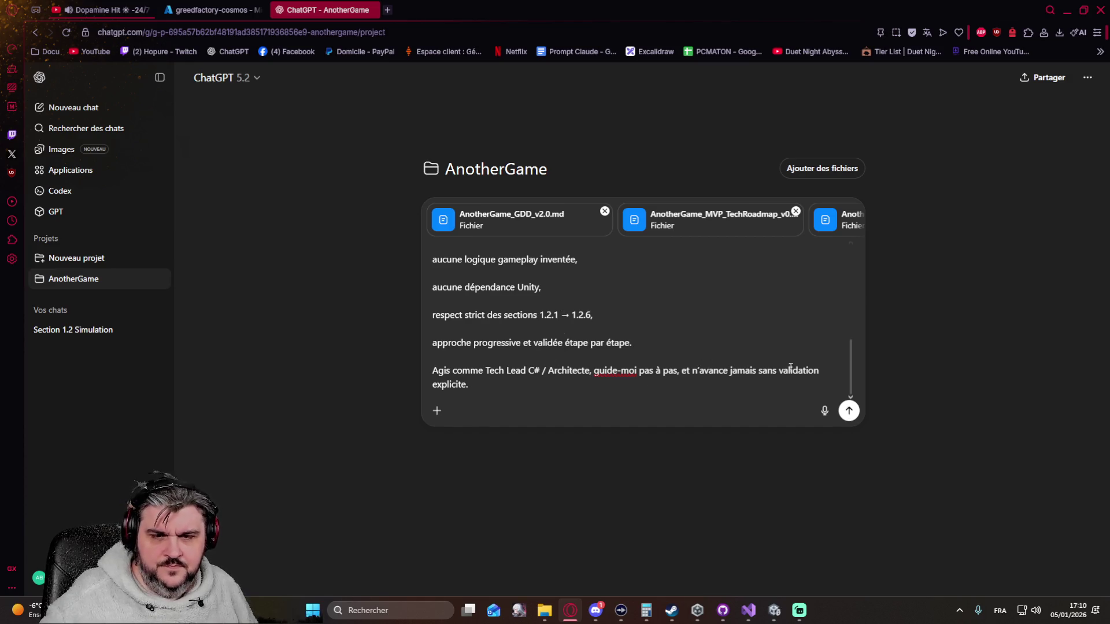
pyautogui.hotkey('alt', 'Tab')
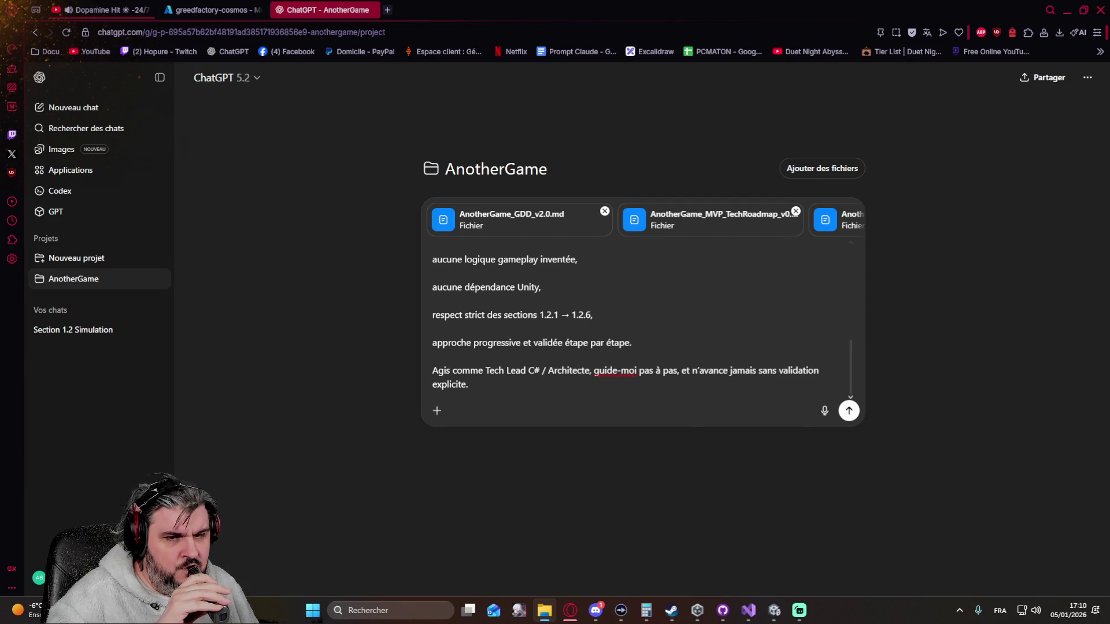
pyautogui.moveTo(679, 338); pyautogui.dragTo(773, 340)
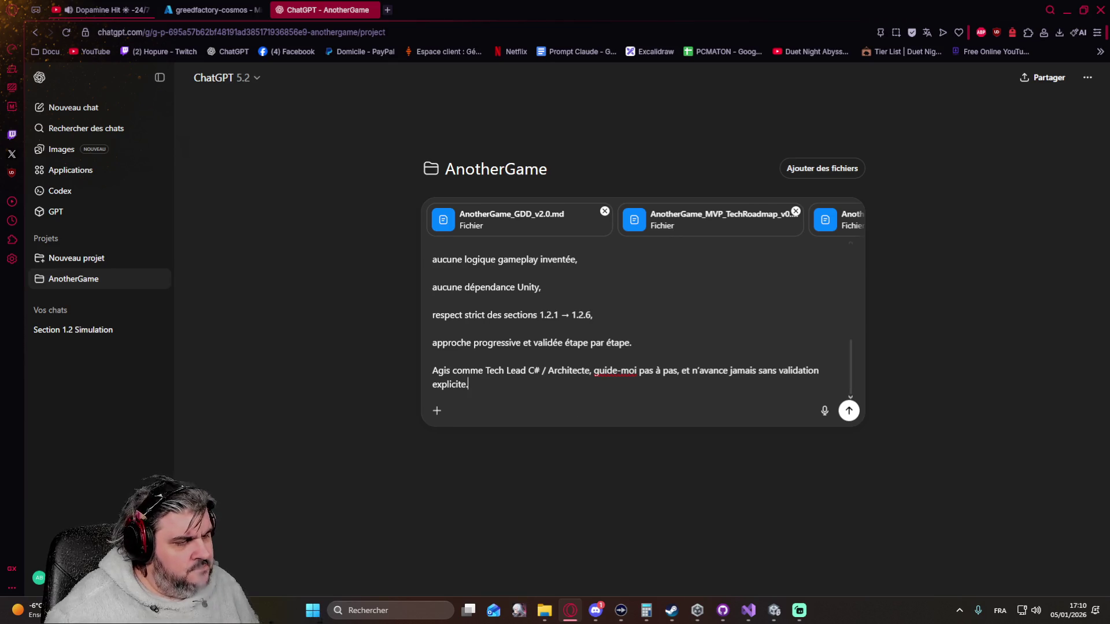
pyautogui.hotkey('alt', 'Tab')
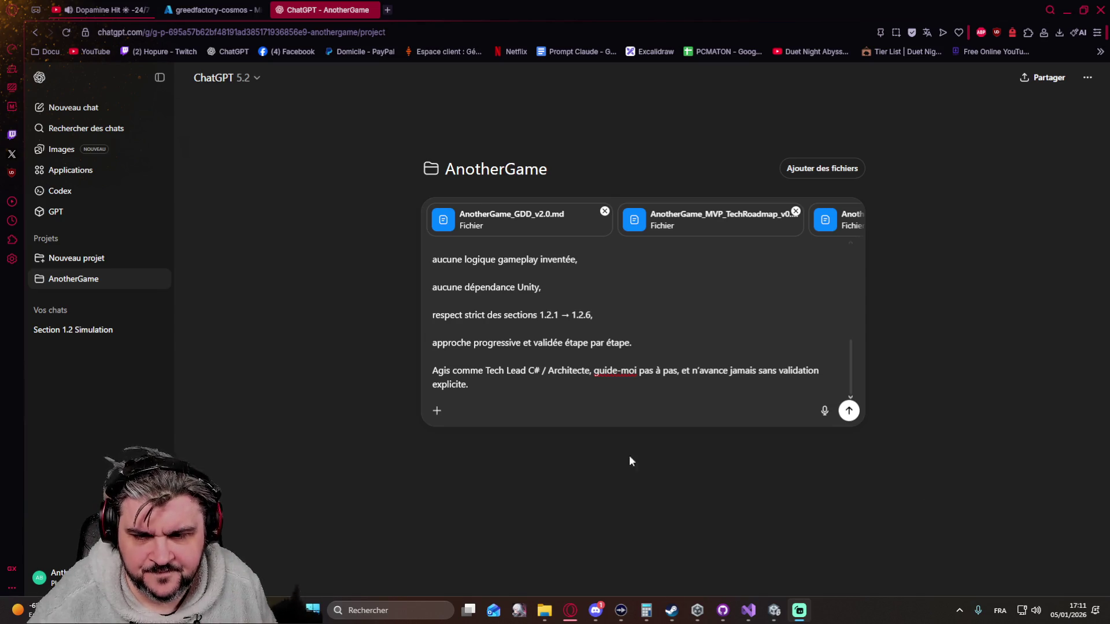
pyautogui.click(515, 392)
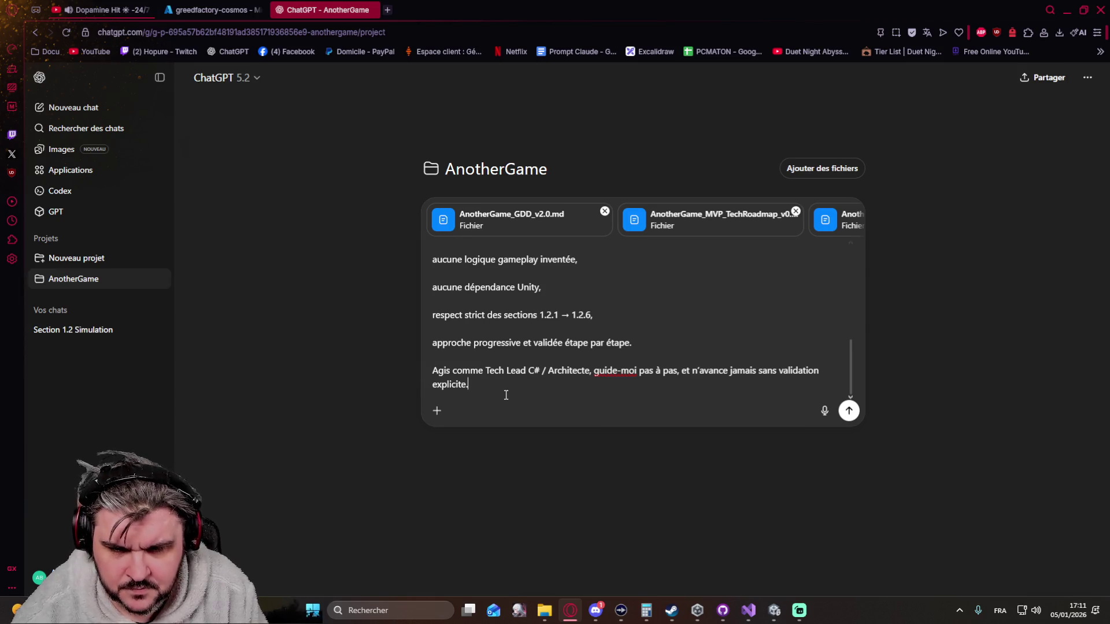
# Add a new 'Concernant l'implémentation' line to the draft prompt.
pyautogui.hotkey('shift', 'Return')
pyautogui.write("Concernant l'implé")
pyautogui.press('BackSpace')
pyautogui.press('BackSpace')
pyautogui.write('lémentation')
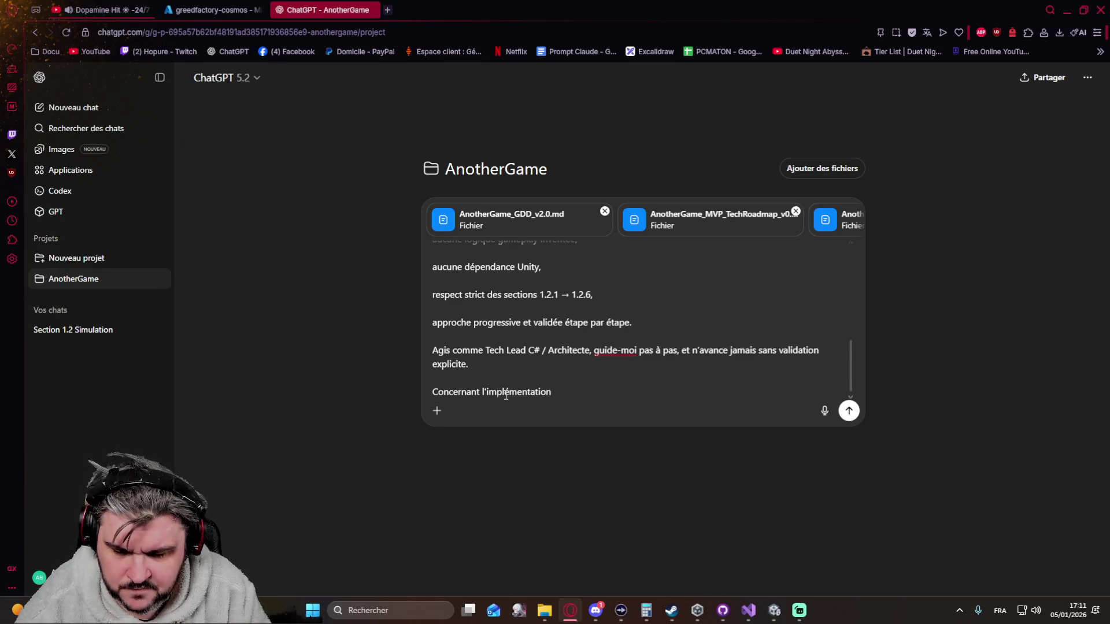
# Ask first for an execution plan listing each major step, and start a 'Pour chaque étape' line.
pyautogui.hotkey('shift', 'Return')
pyautogui.write("Tu dois d'abord donner ")
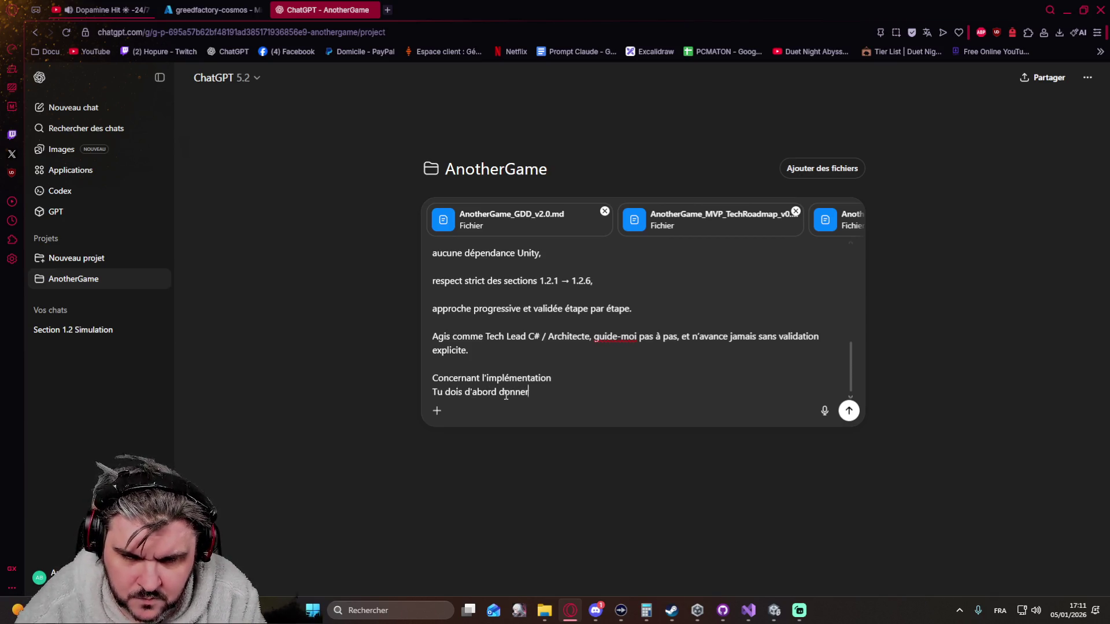
pyautogui.write('un plan d\'"e')
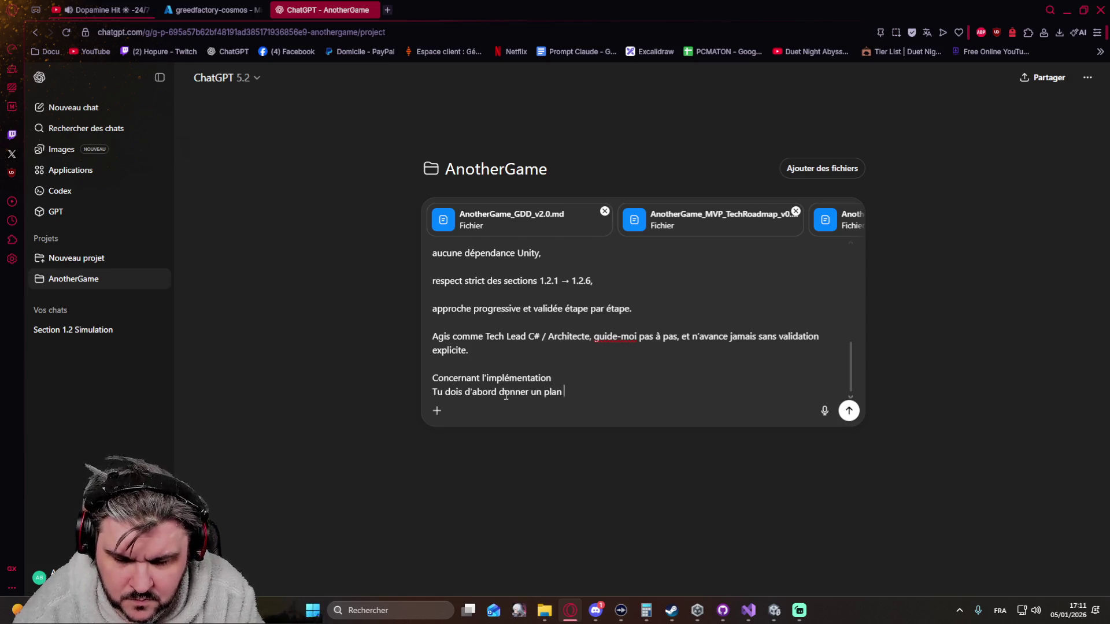
pyautogui.press('BackSpace')
pyautogui.write('execution')
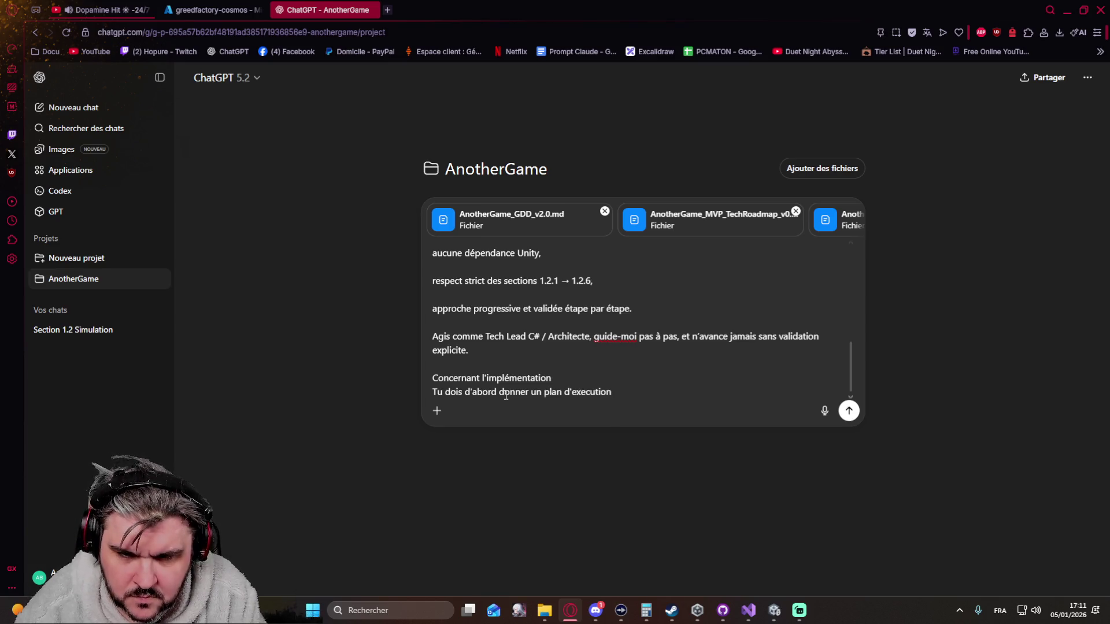
pyautogui.write(' qui liste ')
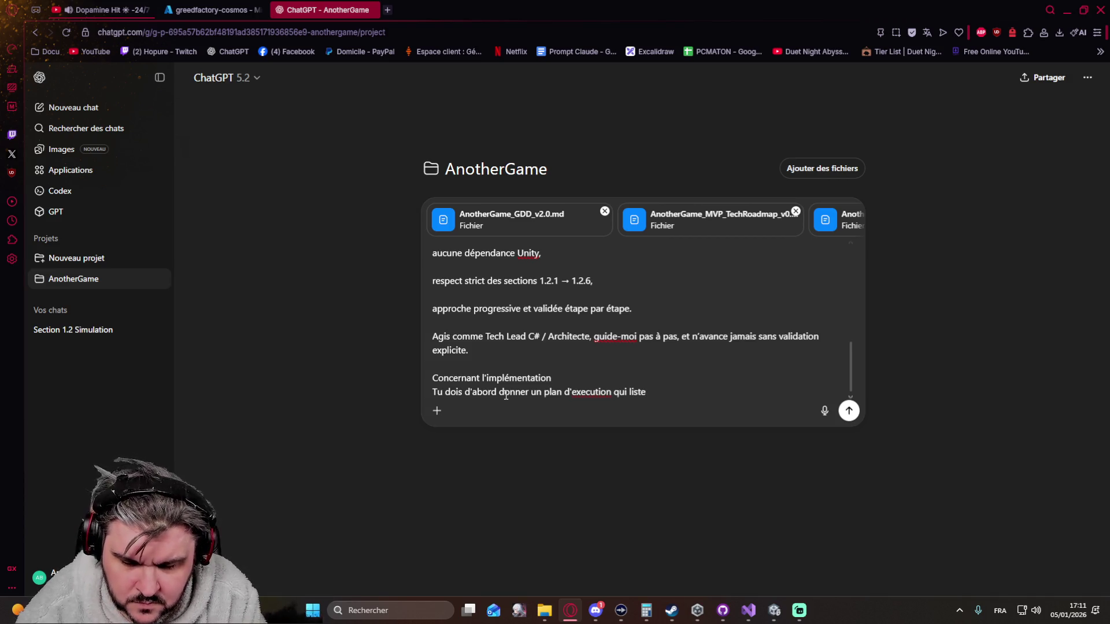
pyautogui.write('c')
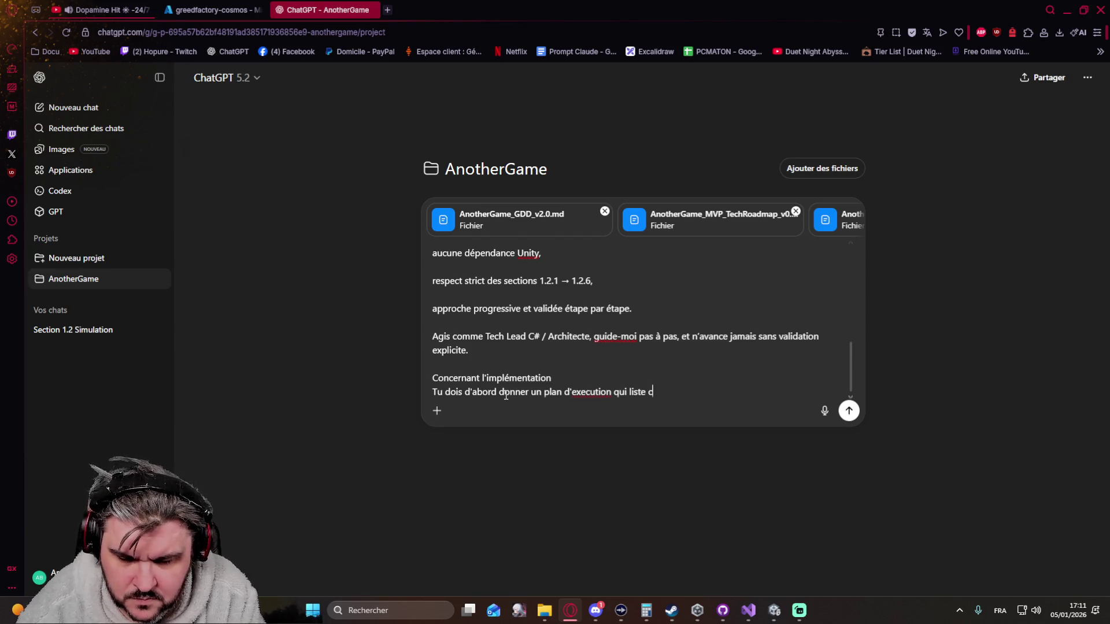
pyautogui.write('haque grande étape')
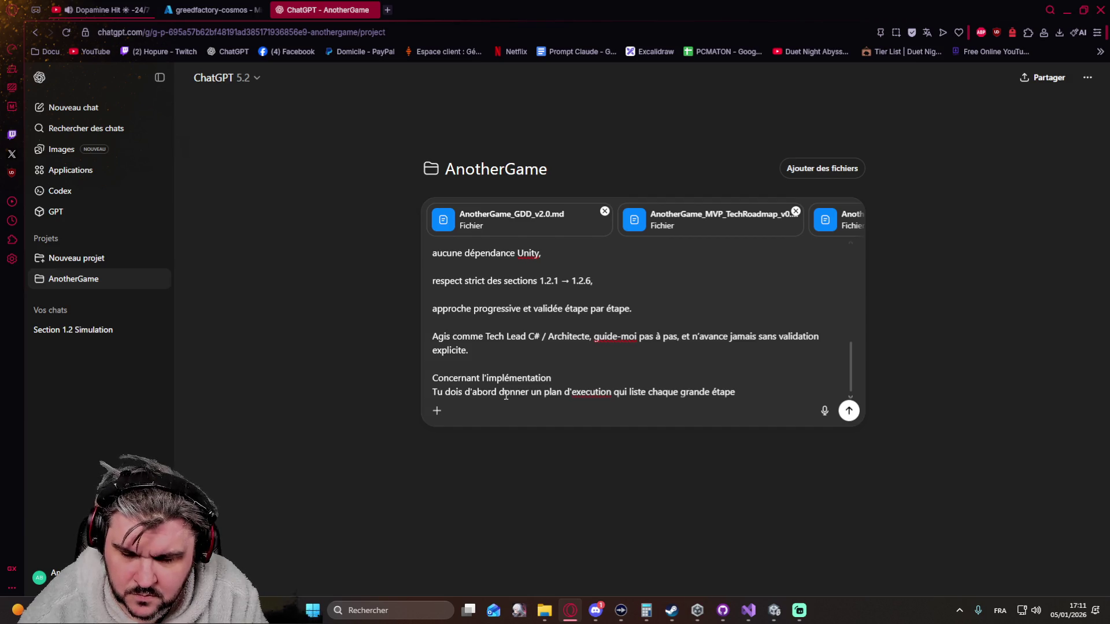
pyautogui.hotkey('shift', 'Return')
pyautogui.write('Pour c')
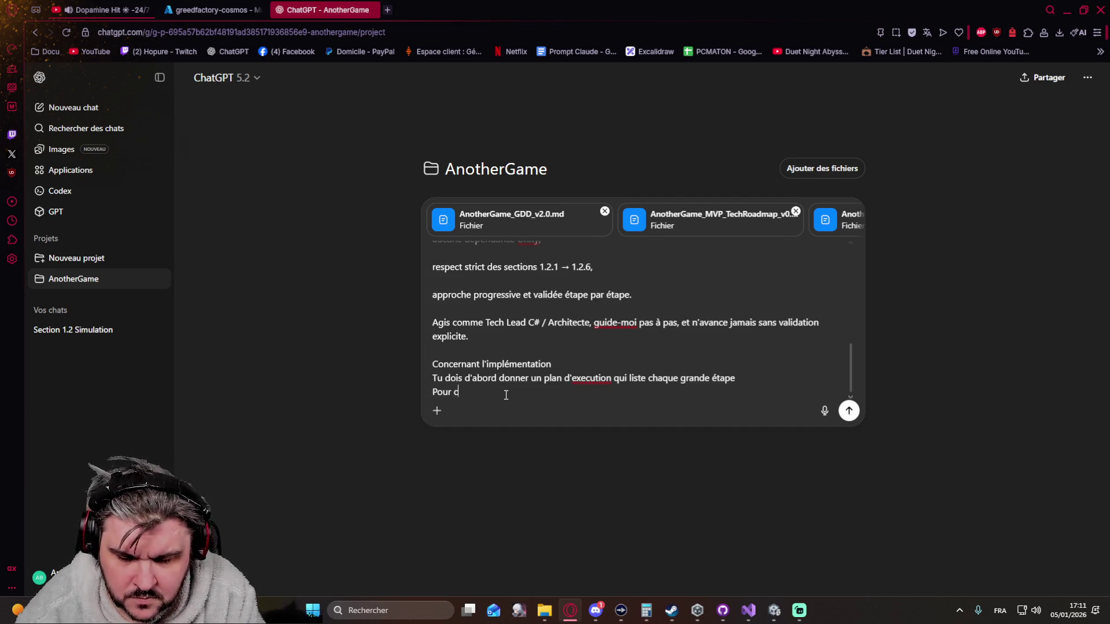
pyautogui.write('haue det')
pyautogui.press('BackSpace')
pyautogui.press('BackSpace')
pyautogui.press('BackSpace')
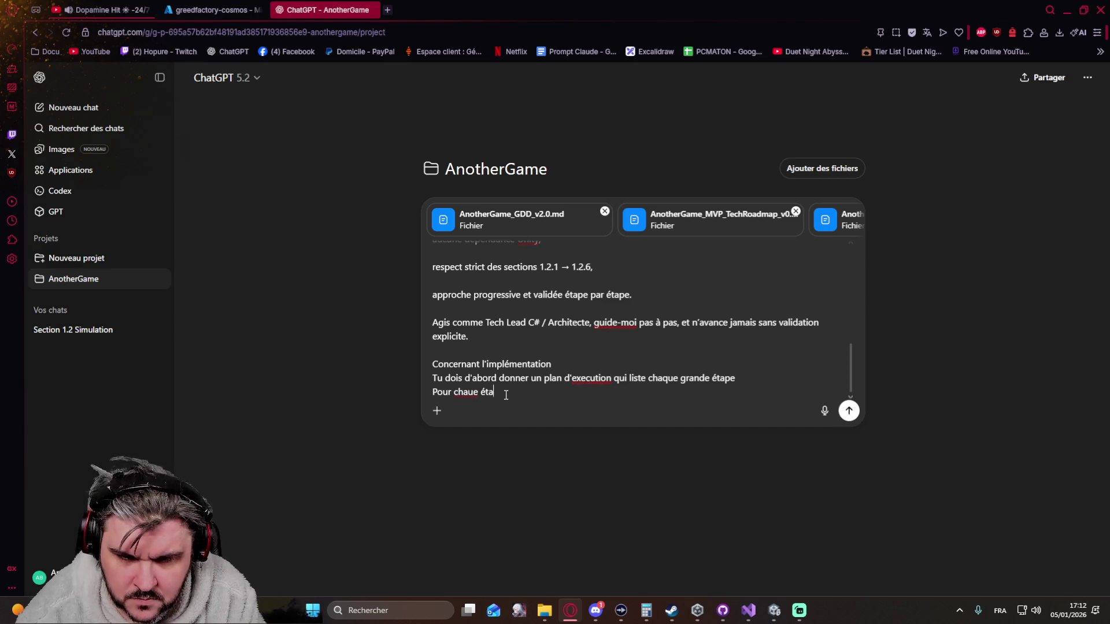
pyautogui.write('que ét')
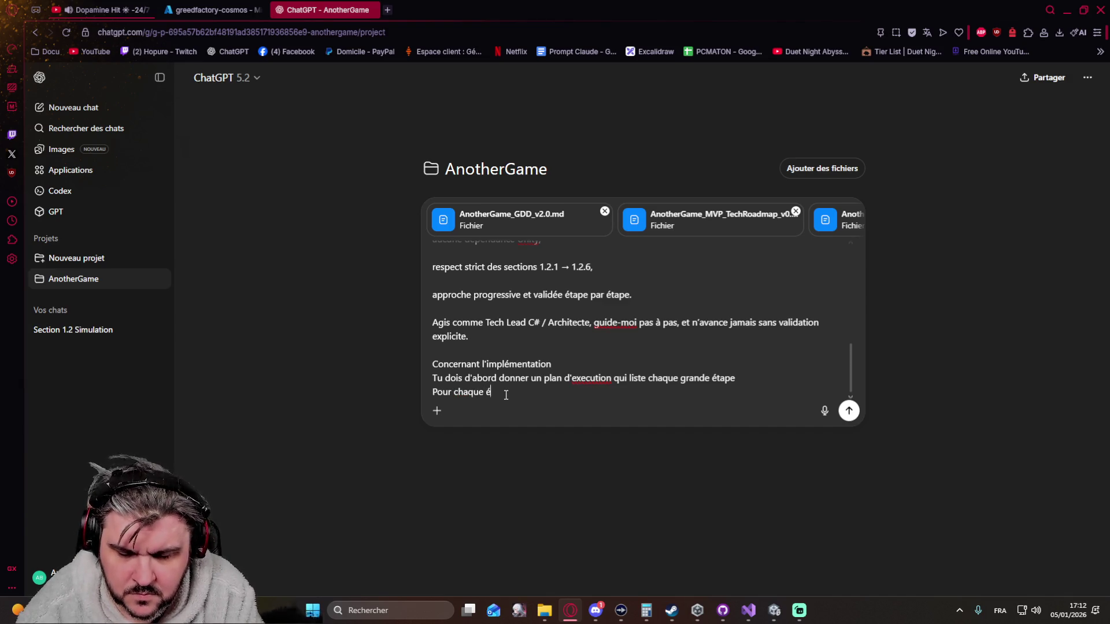
# Reword to 'une étape étant le plus petit scope possible, regroupé par catégorie et ordre de priorité'.
pyautogui.press('BackSpace')
pyautogui.press('BackSpace')
pyautogui.press('BackSpace')
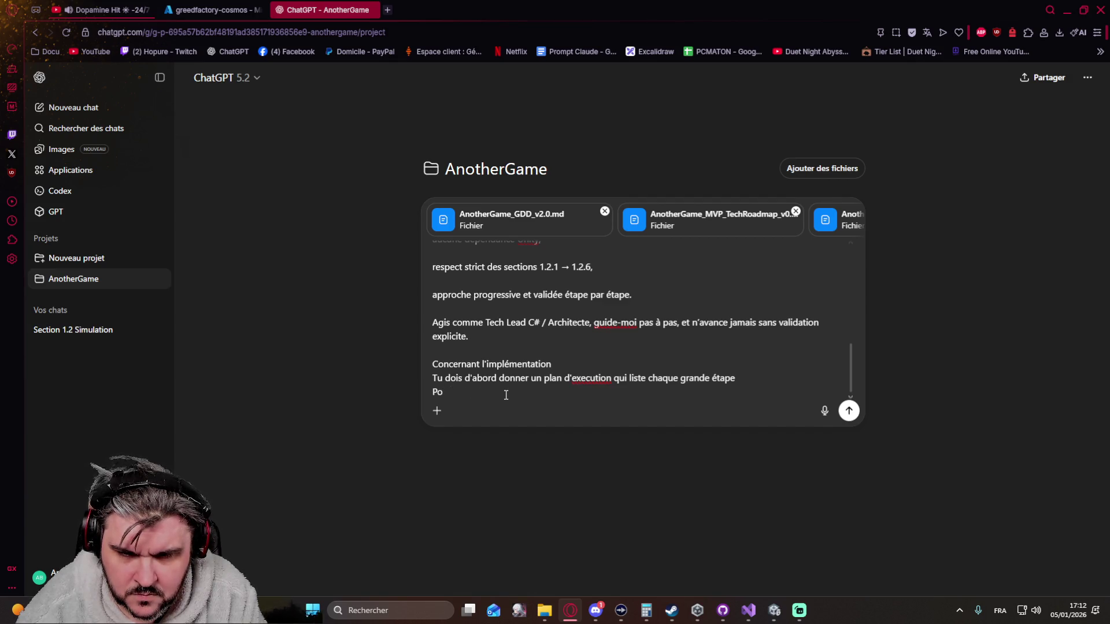
pyautogui.press('BackSpace')
pyautogui.press('BackSpace')
pyautogui.press('BackSpace')
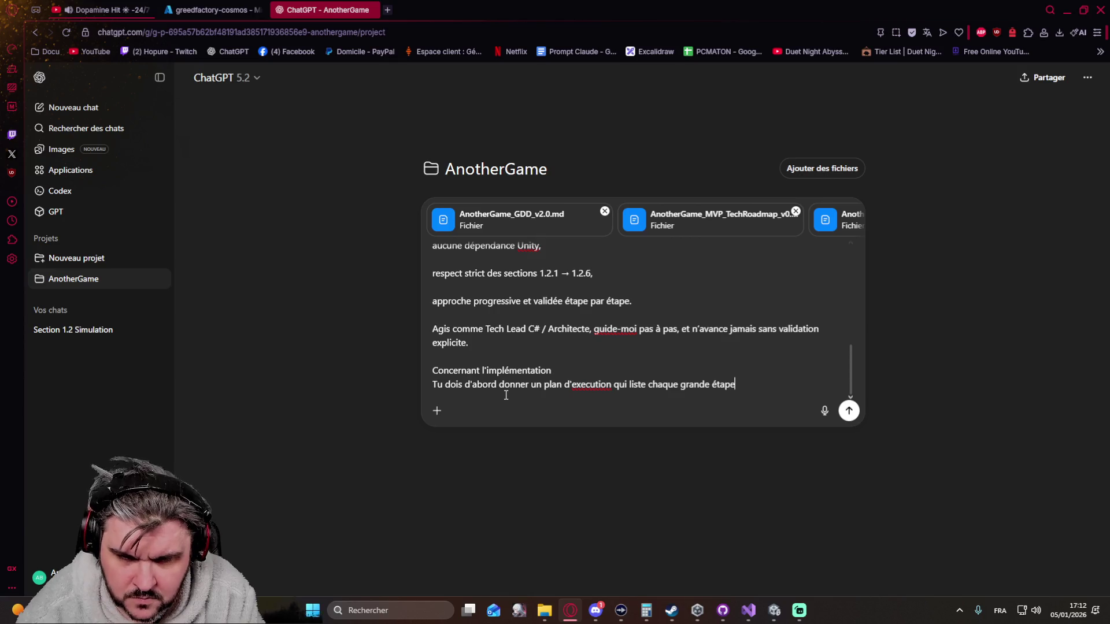
pyautogui.press('BackSpace')
pyautogui.press('BackSpace')
pyautogui.press('BackSpace')
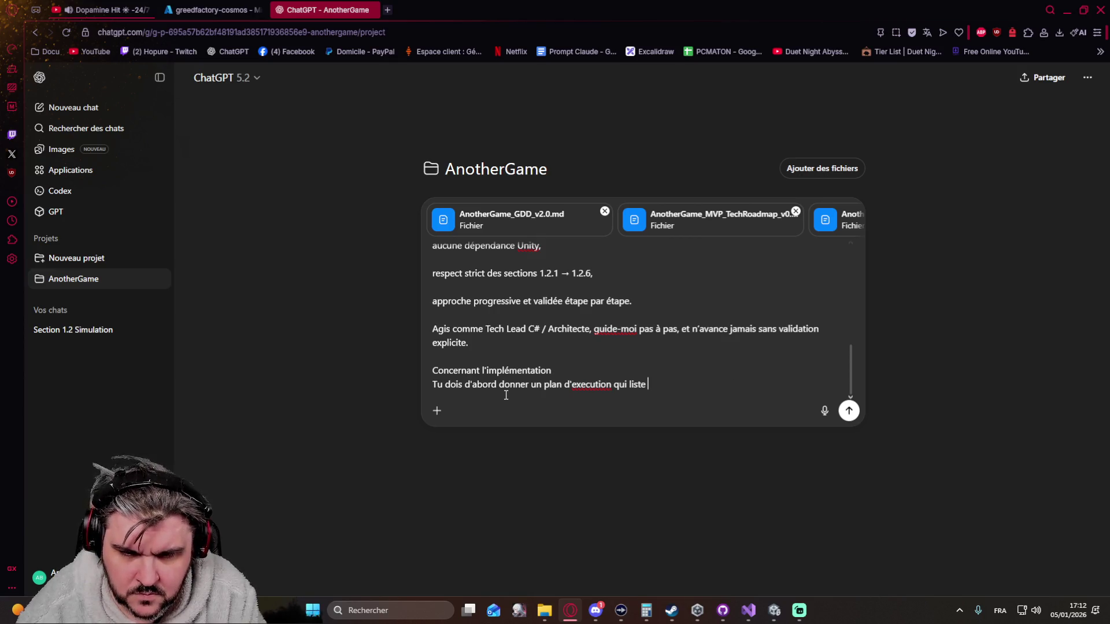
pyautogui.write('étape')
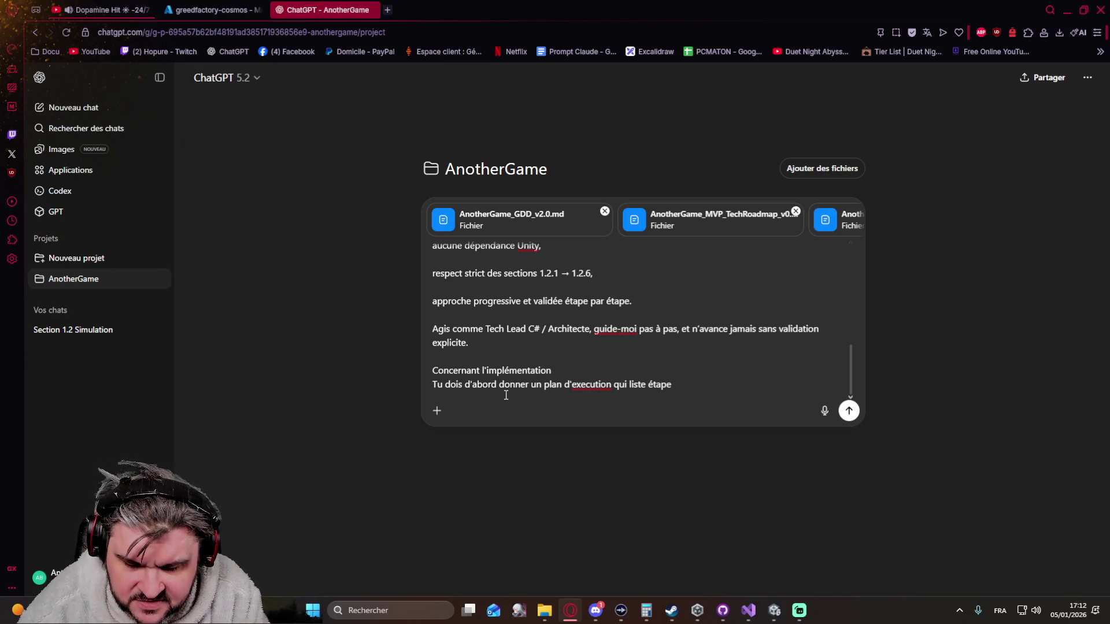
pyautogui.write(', une étape')
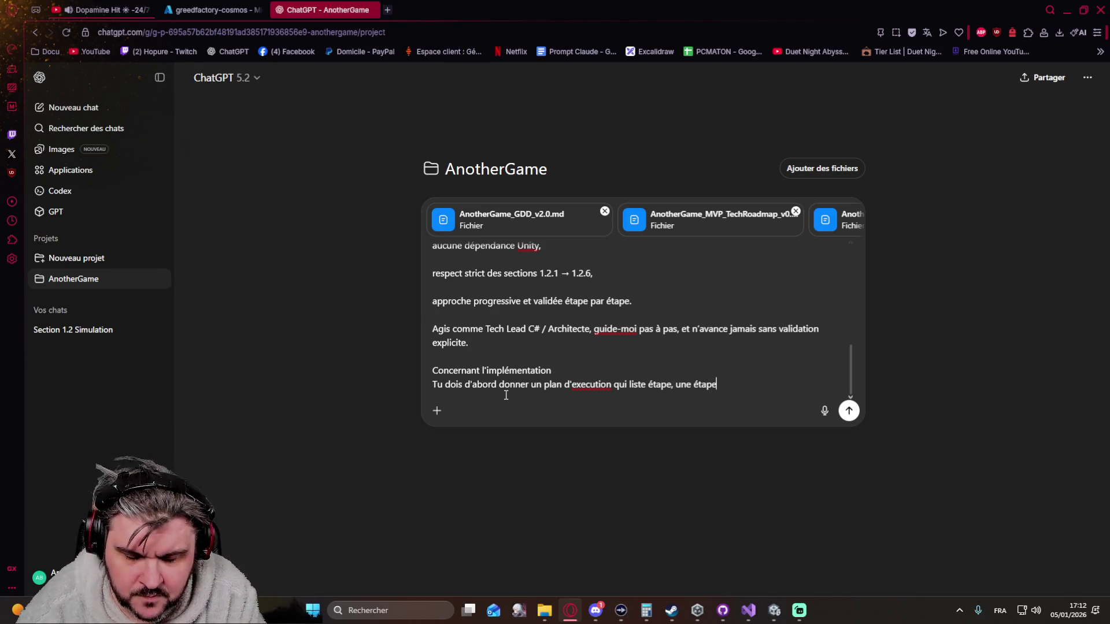
pyautogui.write(' étant ')
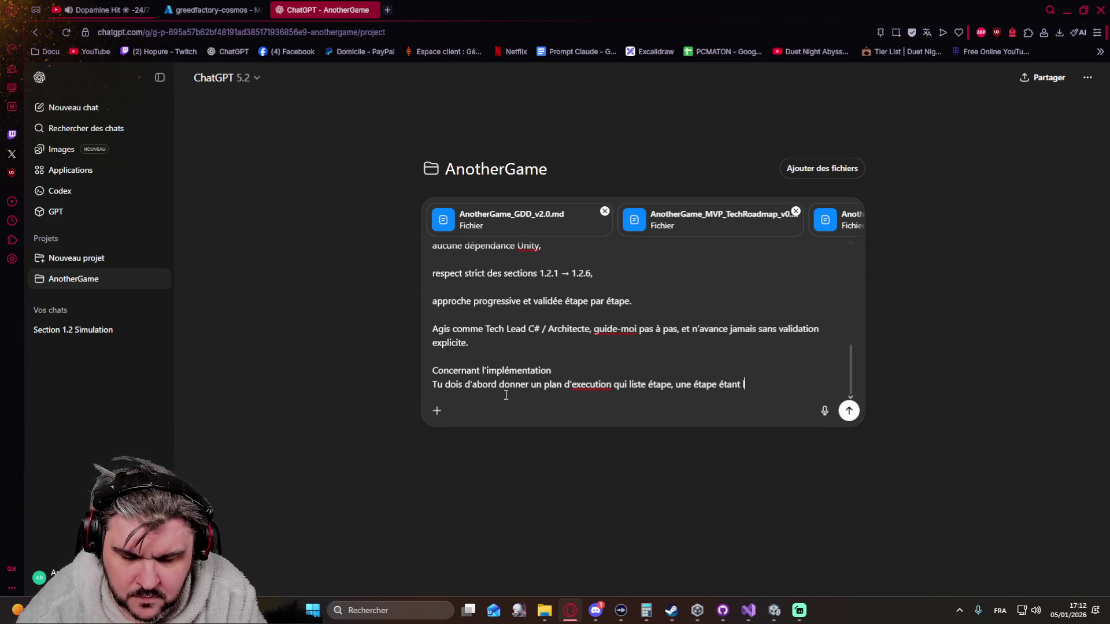
pyautogui.write('le plus petit')
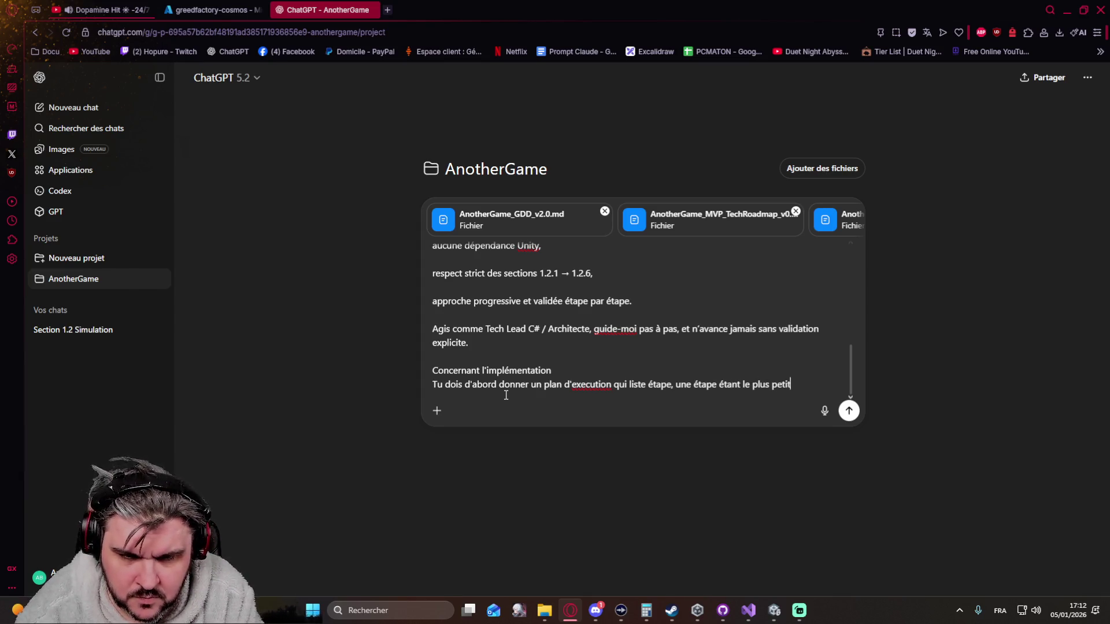
pyautogui.write(' scope poss')
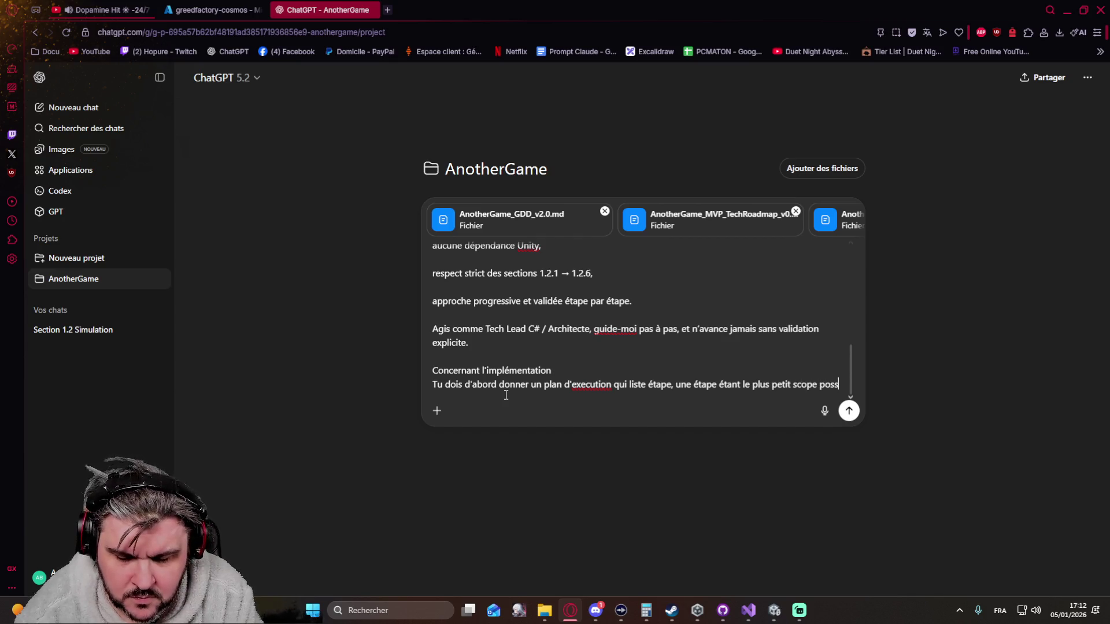
pyautogui.write('ible')
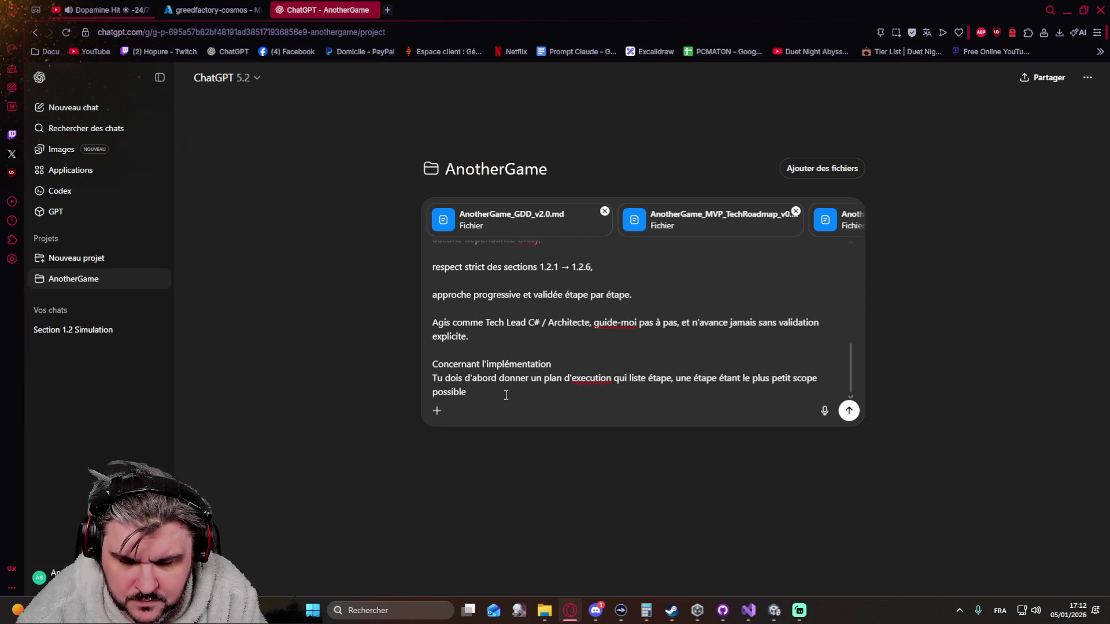
pyautogui.write(', regro')
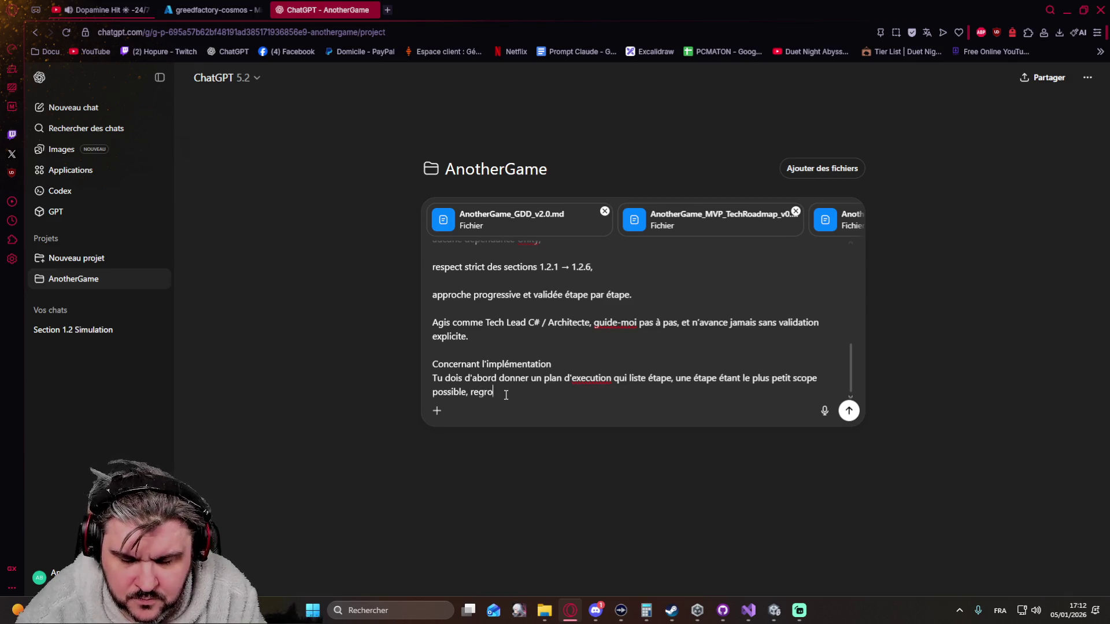
pyautogui.write('upé par ca')
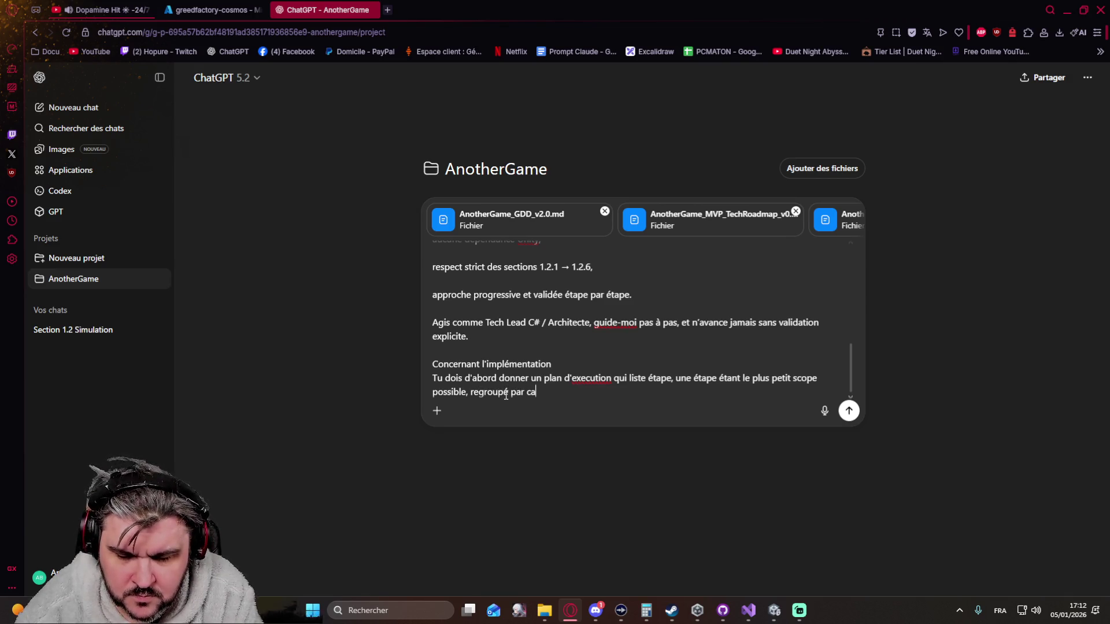
pyautogui.write('tégorie et ')
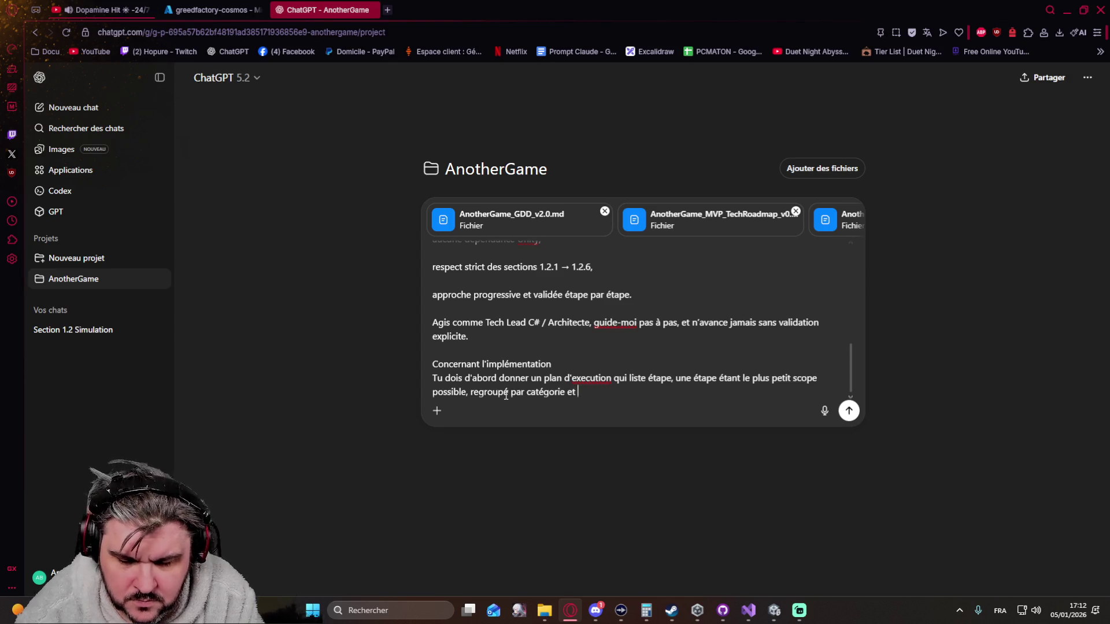
pyautogui.write('chronol')
pyautogui.press('BackSpace')
pyautogui.press('BackSpace')
pyautogui.press('BackSpace')
pyautogui.write('ordre d')
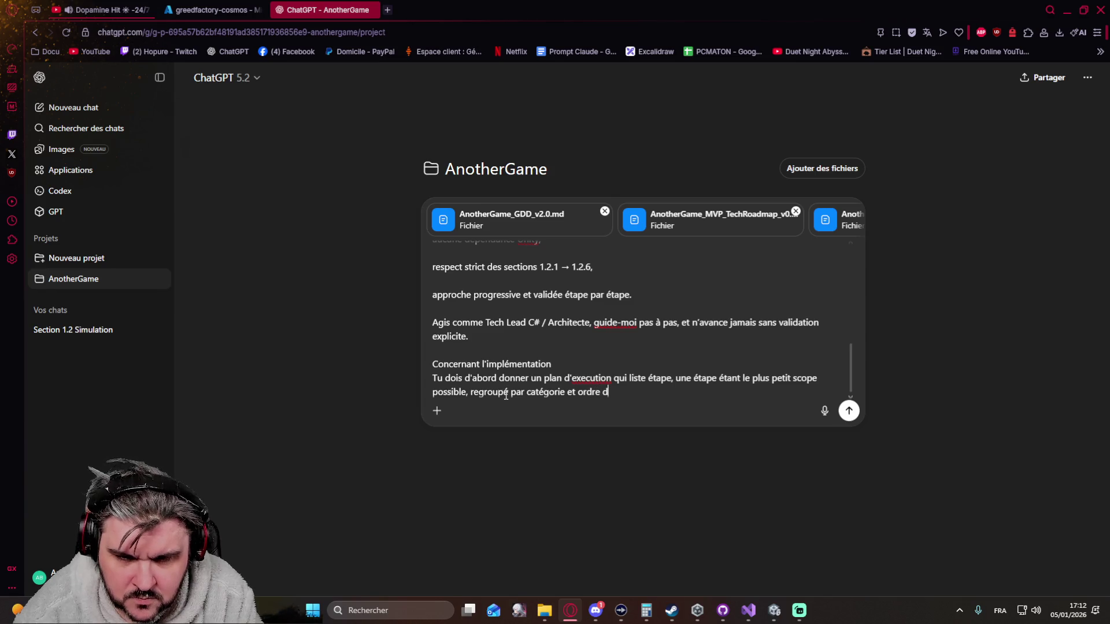
pyautogui.write('e priorité.')
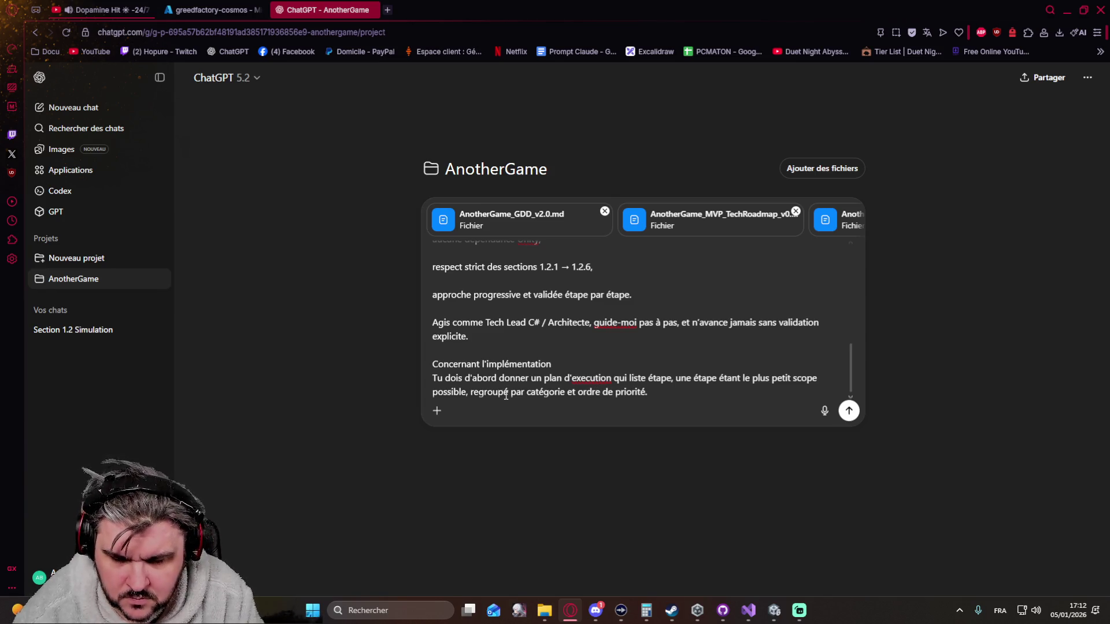
# Add 'Pour chaque étape, nous découpons ça en trois phases' and '1 Phase de Design, où tu présente ce qui va être fait'.
pyautogui.hotkey('shift', 'Return')
pyautogui.write('Pour ch')
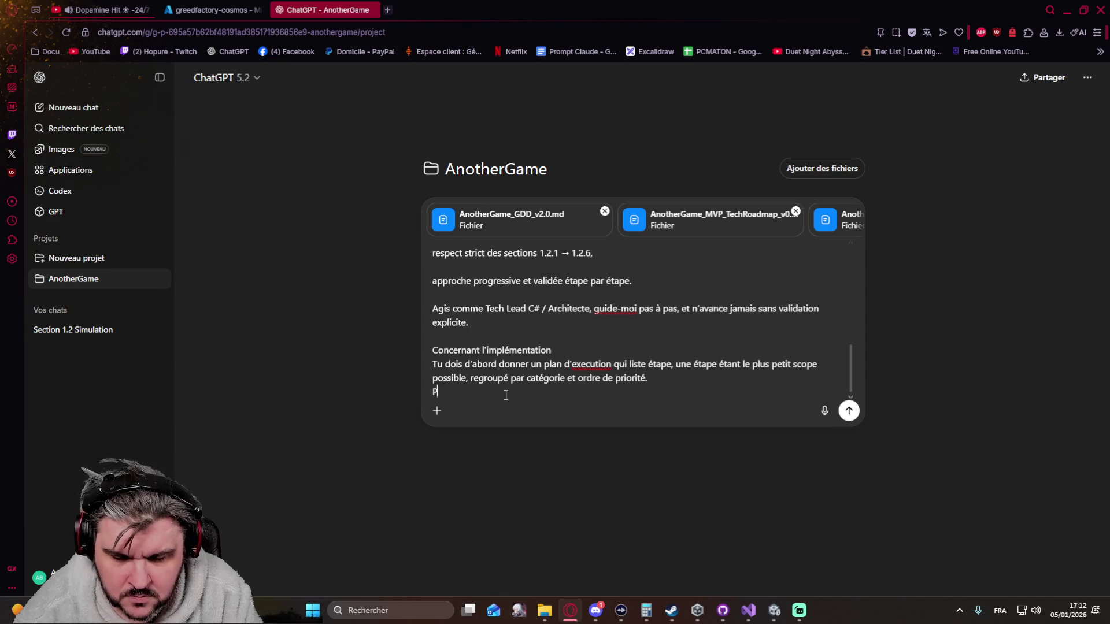
pyautogui.write('aque étape')
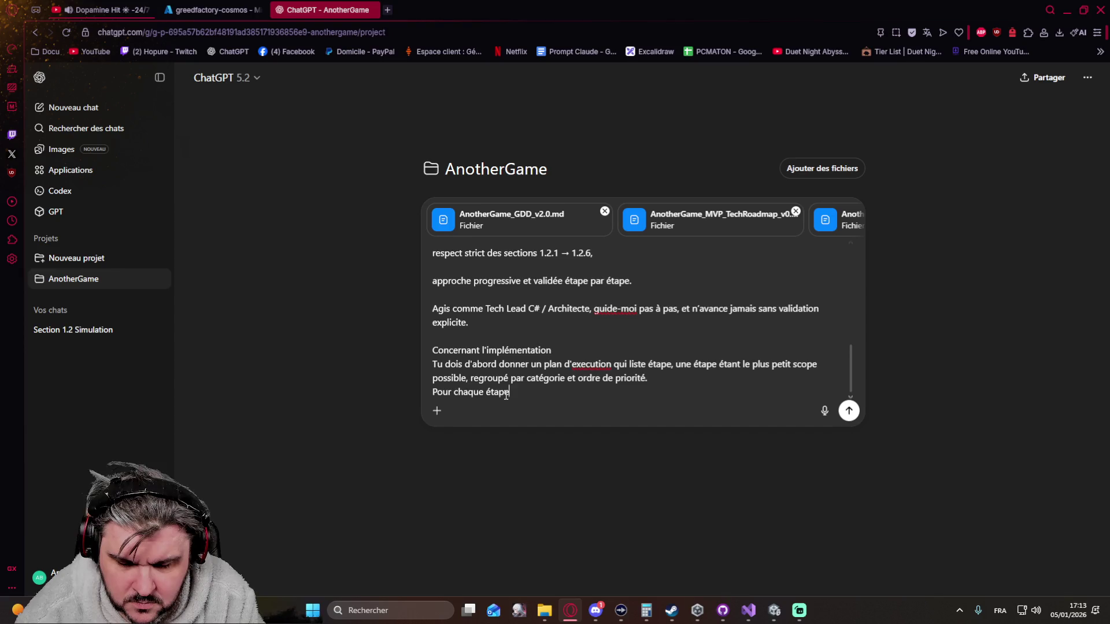
pyautogui.write(', no')
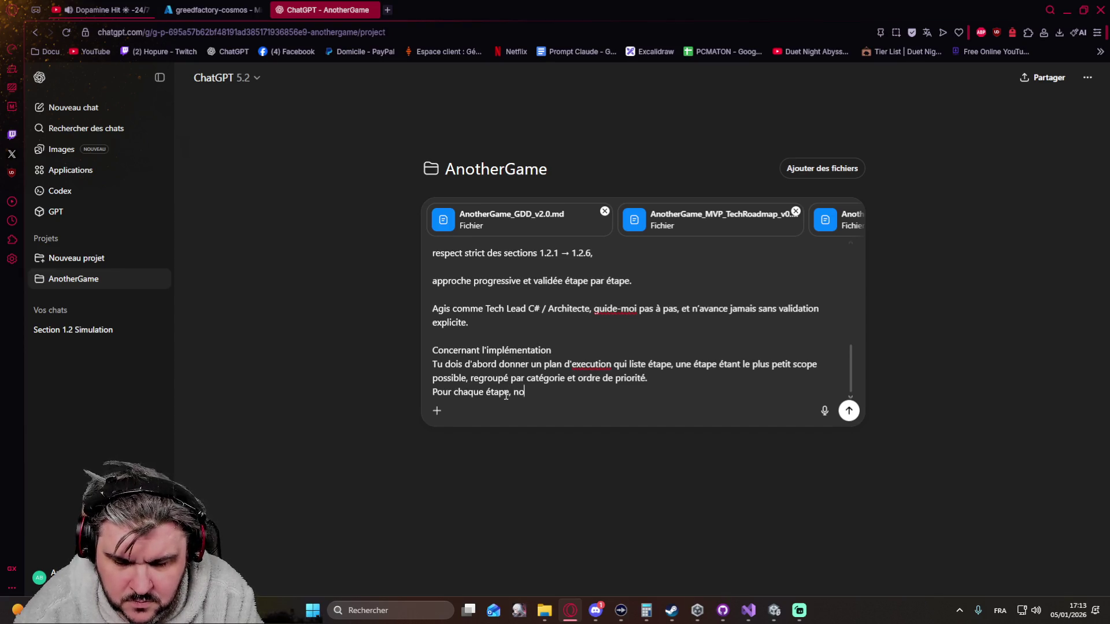
pyautogui.write('us découpns ')
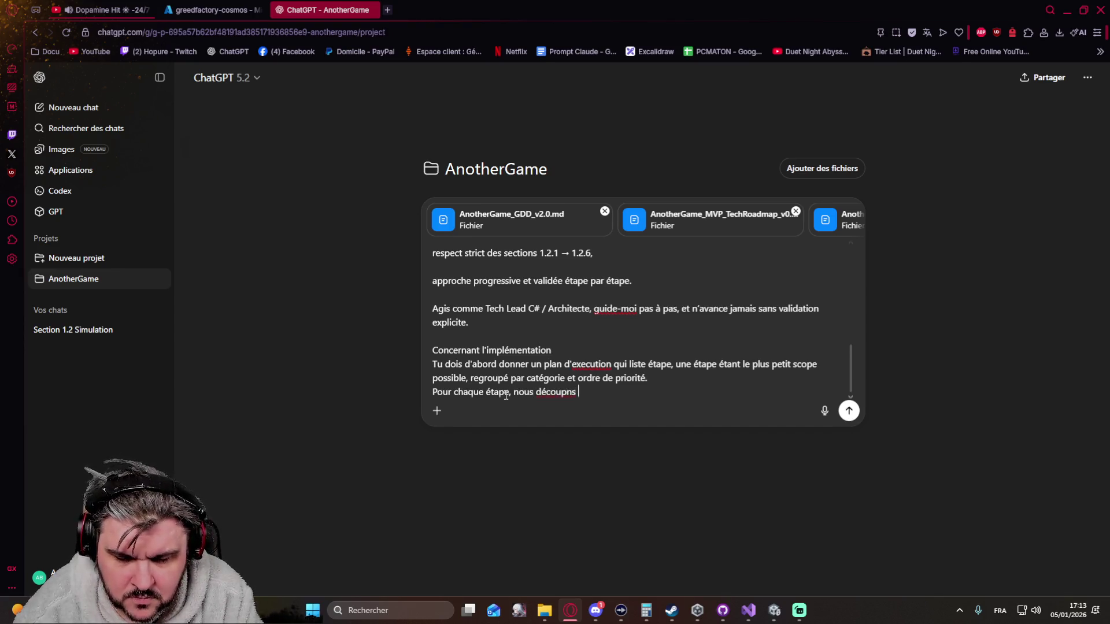
pyautogui.write('ça en trois phase.')
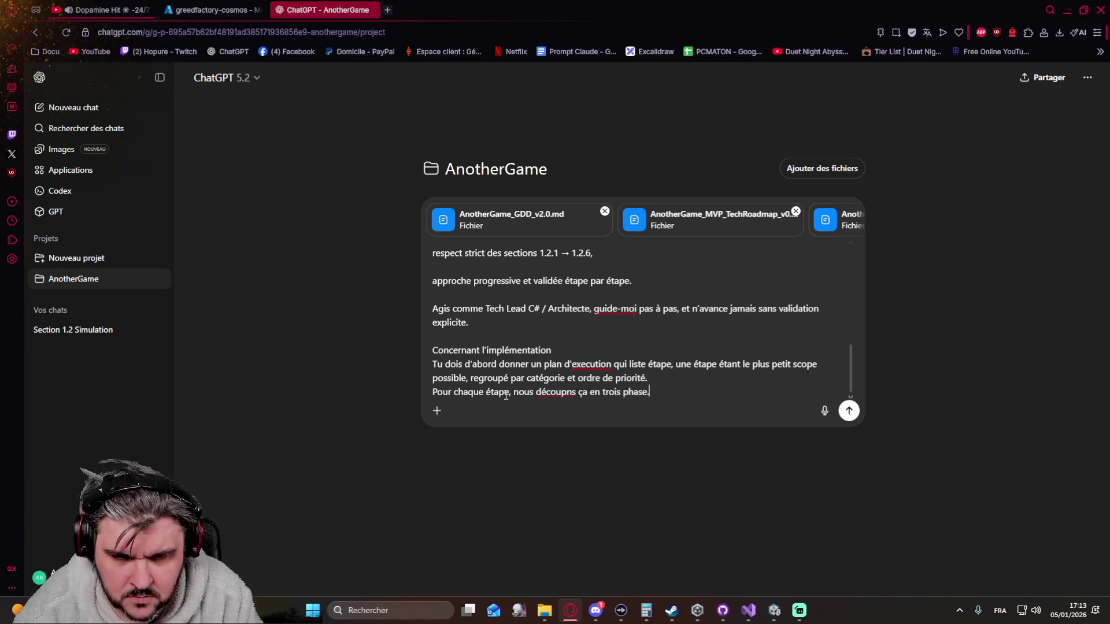
pyautogui.hotkey('shift', 'Return')
pyautogui.write('1')
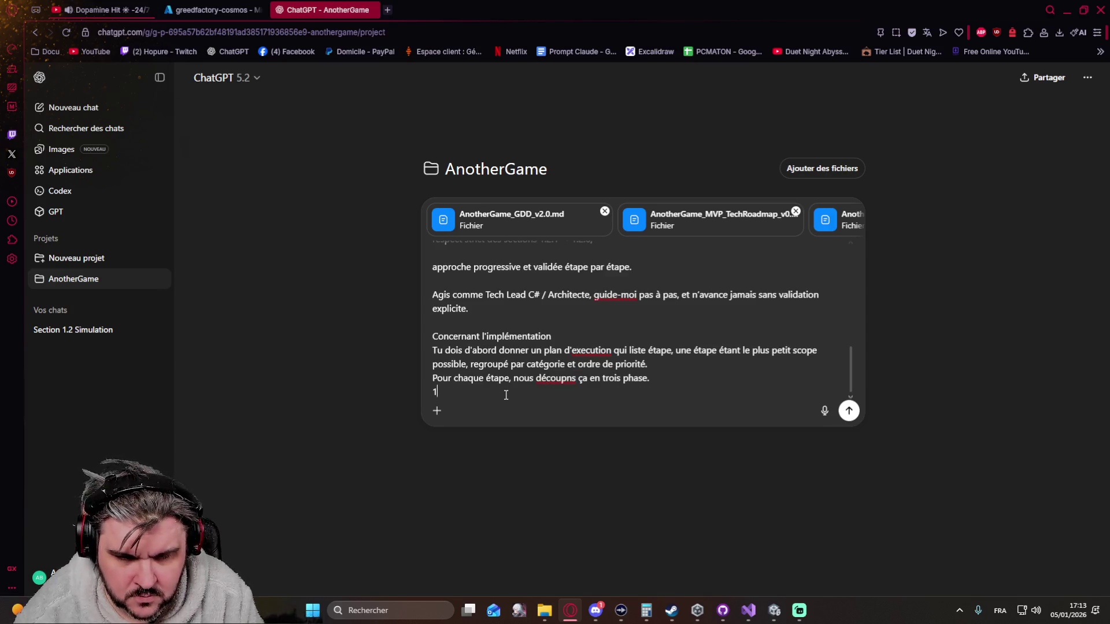
pyautogui.write(' Phase d')
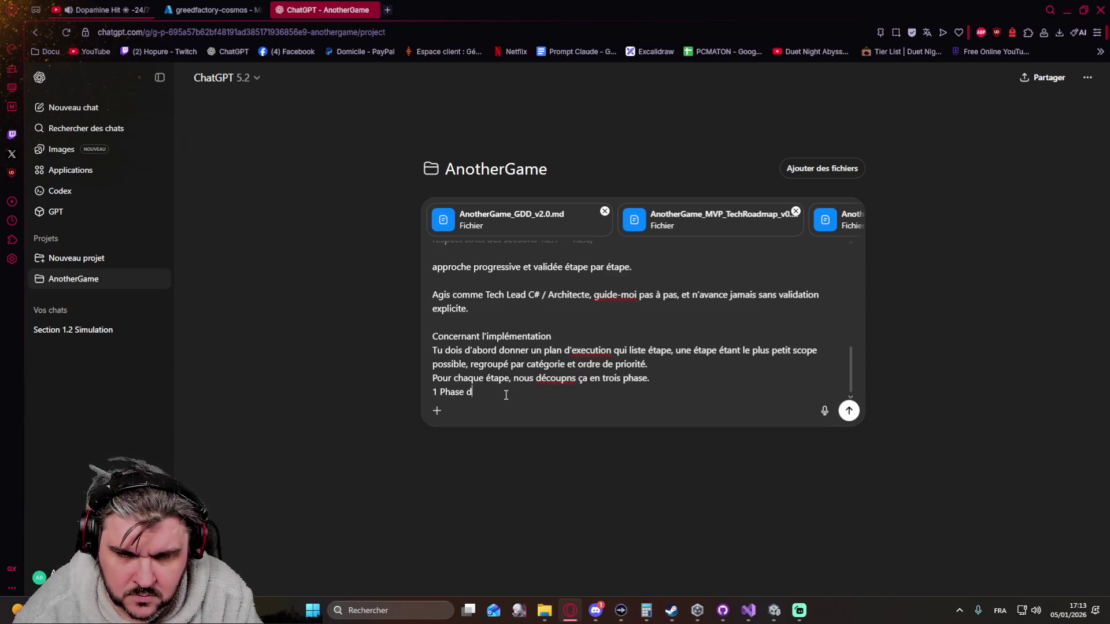
pyautogui.write('e Design')
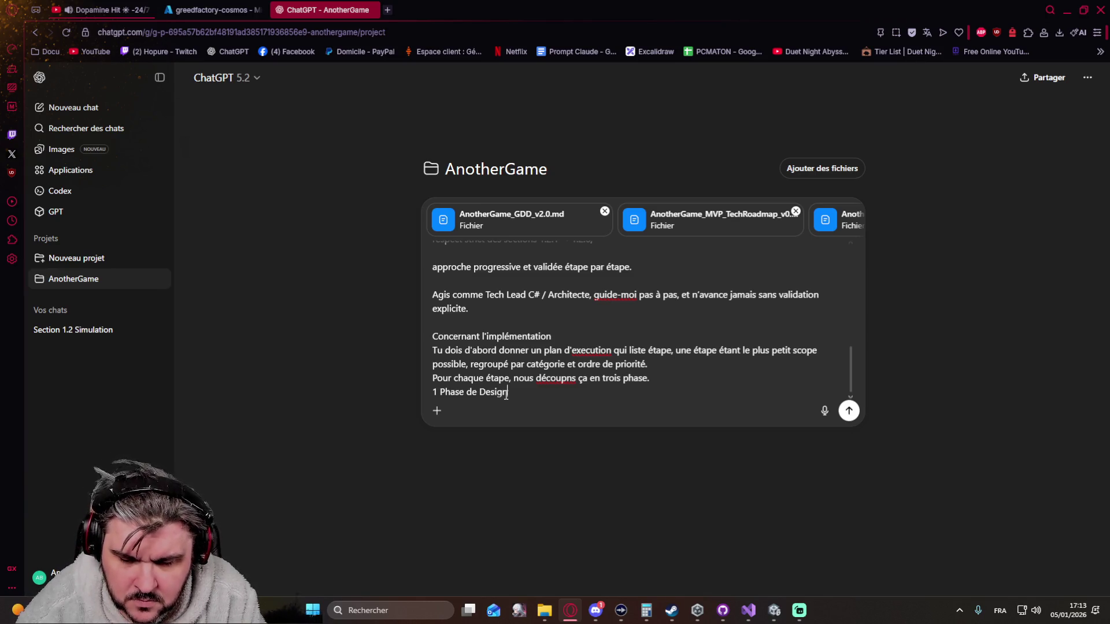
pyautogui.write(', où ')
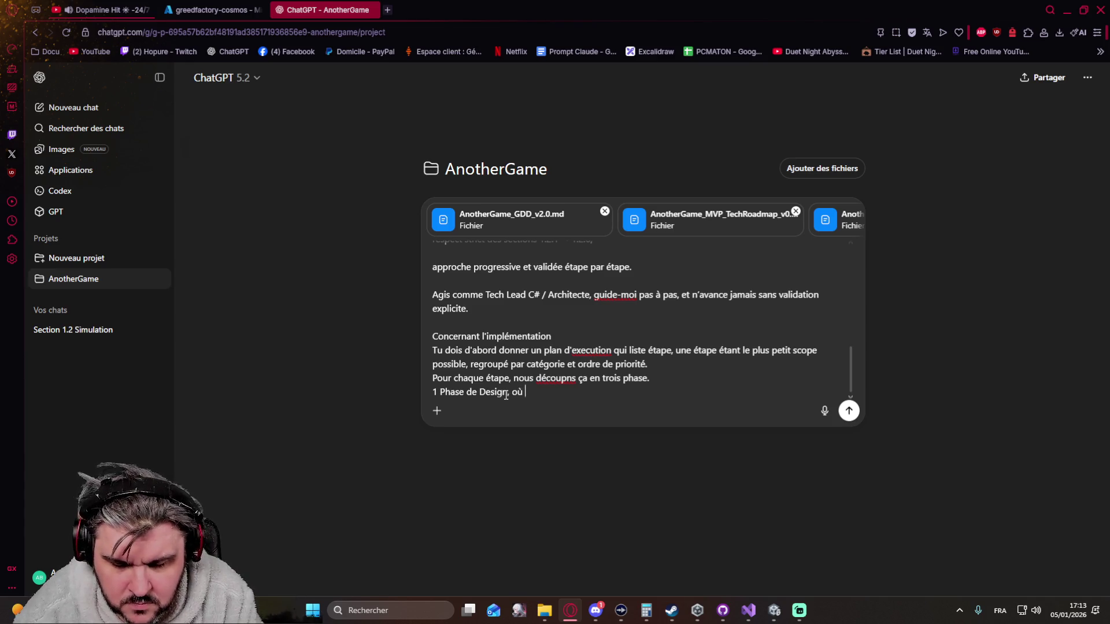
pyautogui.write('tu présente ')
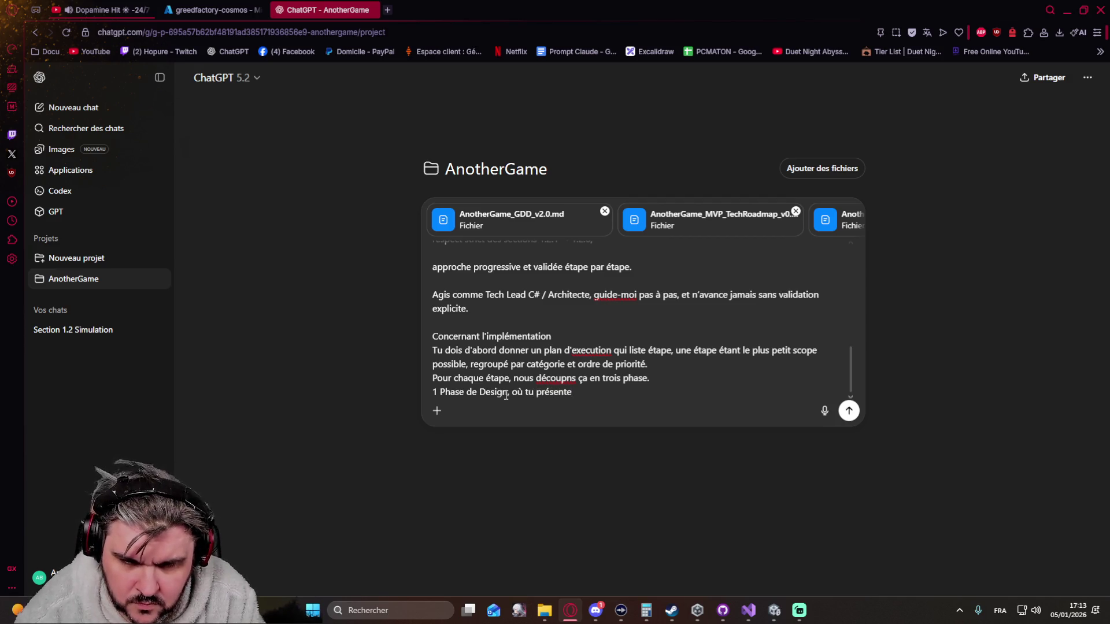
pyautogui.write('ce qui va être fait')
pyautogui.press('Up')
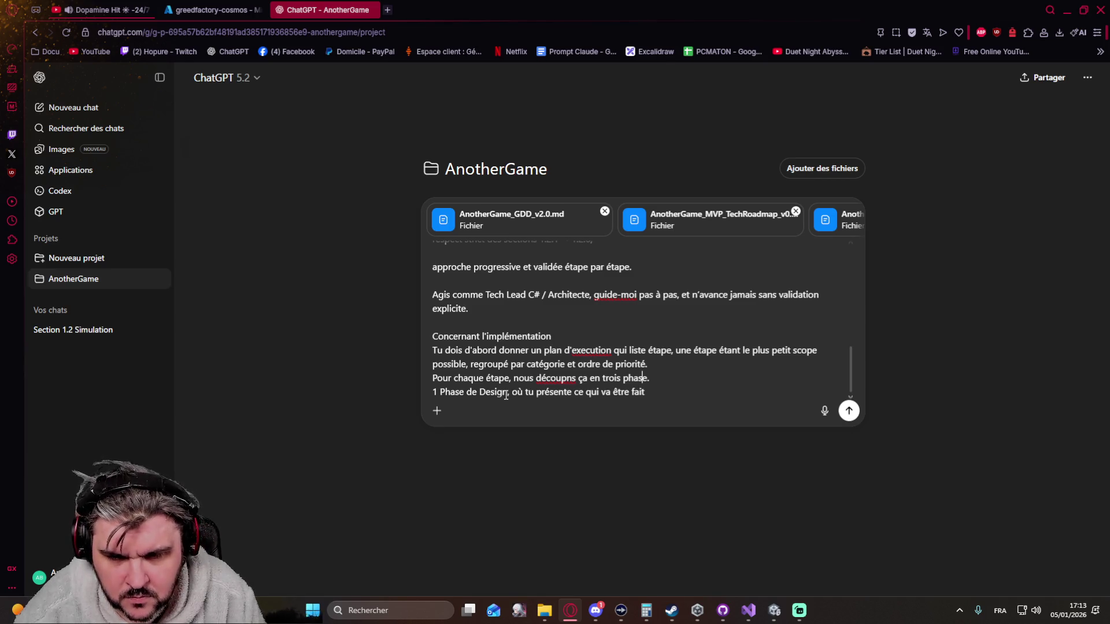
# Correct 'découpons' and change the split from three phases to 'deux phases'.
pyautogui.press('Left')
pyautogui.press('Left')
pyautogui.press('Left')
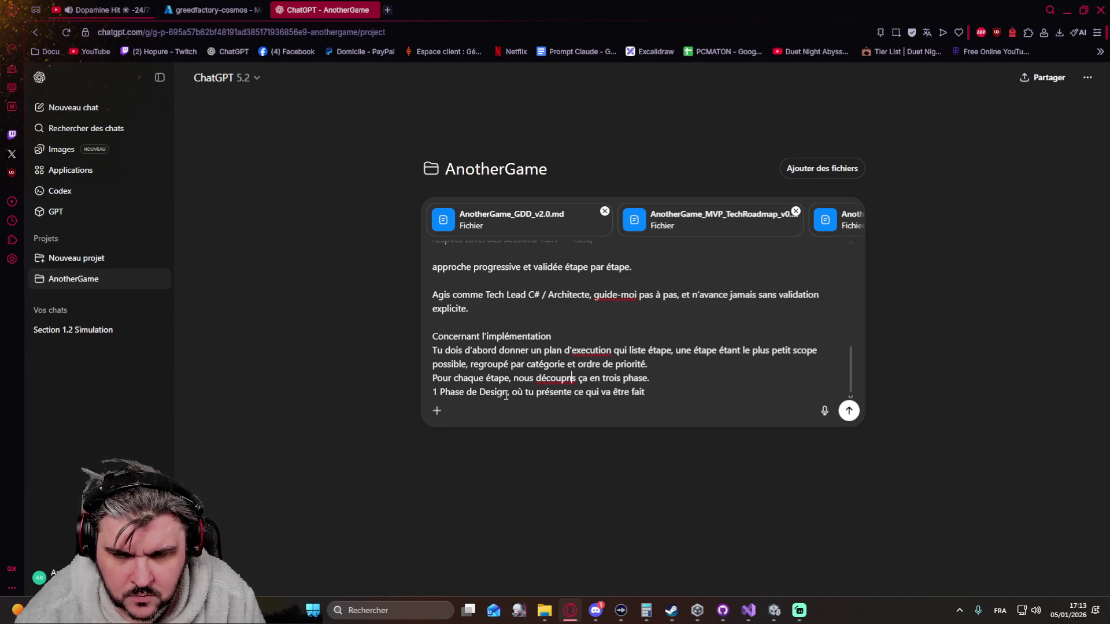
pyautogui.write('o')
pyautogui.press('Right')
pyautogui.press('Right')
pyautogui.press('Right')
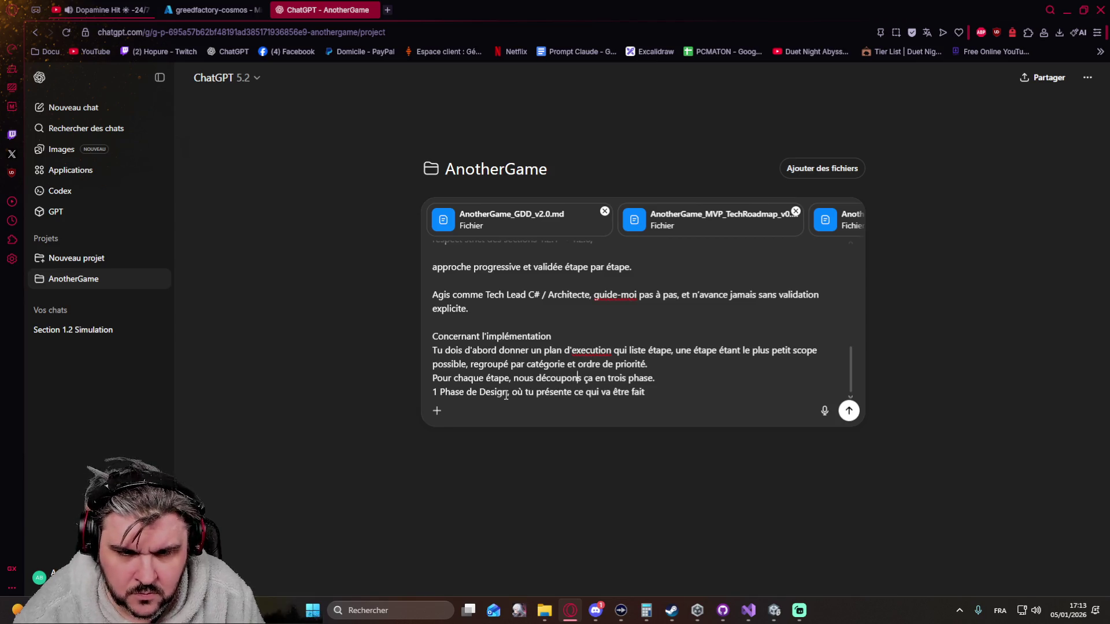
pyautogui.press('BackSpace')
pyautogui.press('BackSpace')
pyautogui.press('BackSpace')
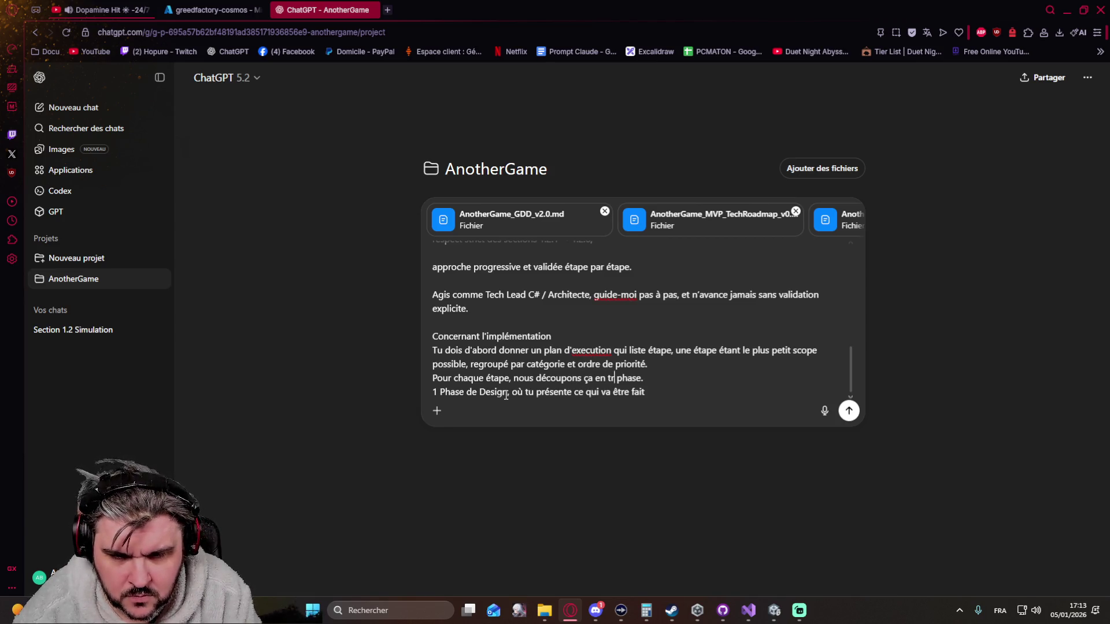
pyautogui.write('deux pha')
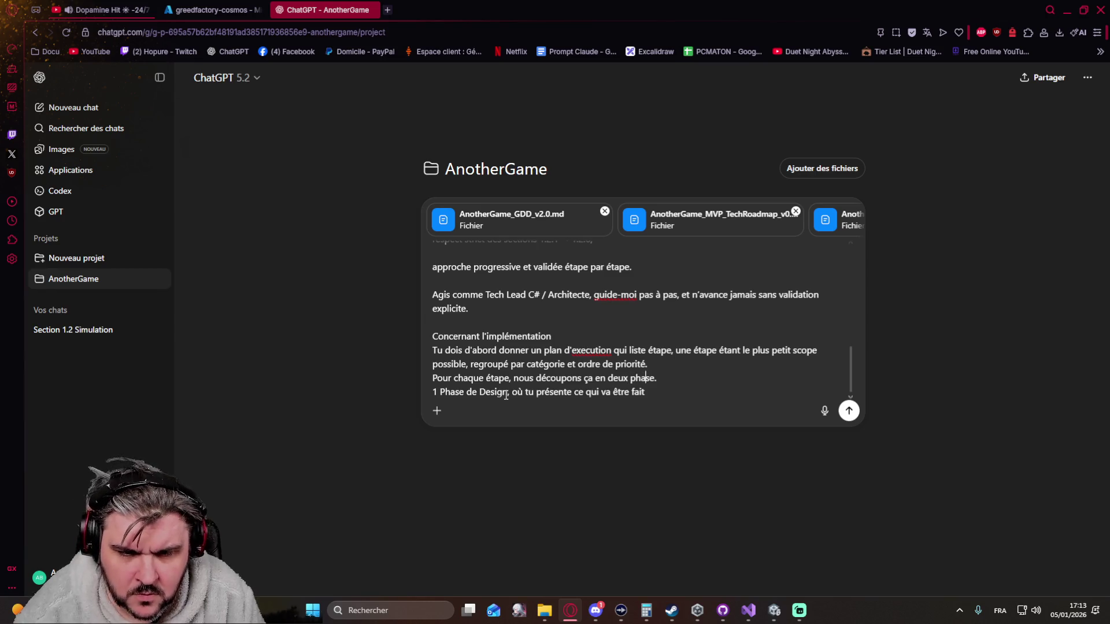
pyautogui.write('s')
pyautogui.press('Down')
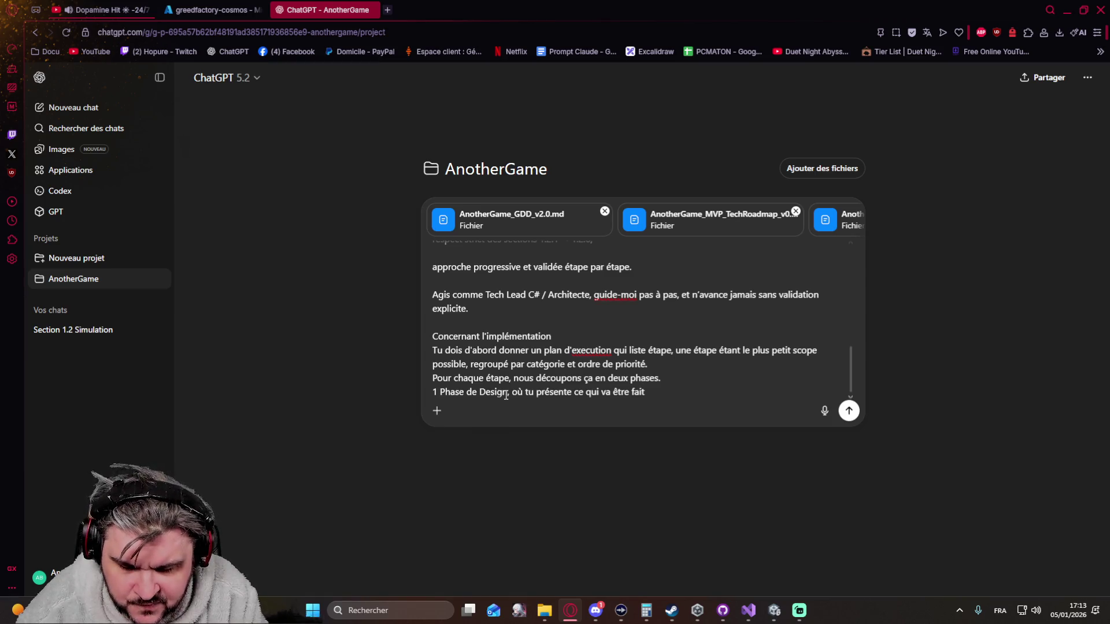
# Extend the Design line: 'afin que nous puissions en discuter et tu attends ma validation explicite pour passer à la phase 2'.
pyautogui.write('fin que nous puiiss')
pyautogui.press('BackSpace')
pyautogui.press('BackSpace')
pyautogui.press('BackSpace')
pyautogui.write('ssions en discuter')
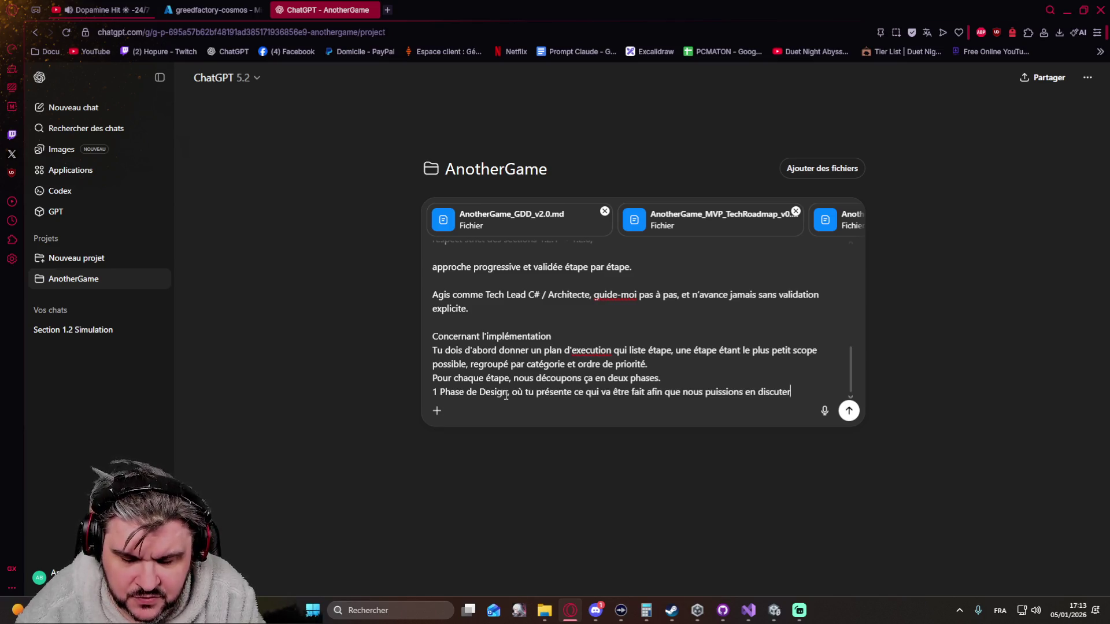
pyautogui.write('et tu attends ma valdiation explicite pour passer à la phase 2')
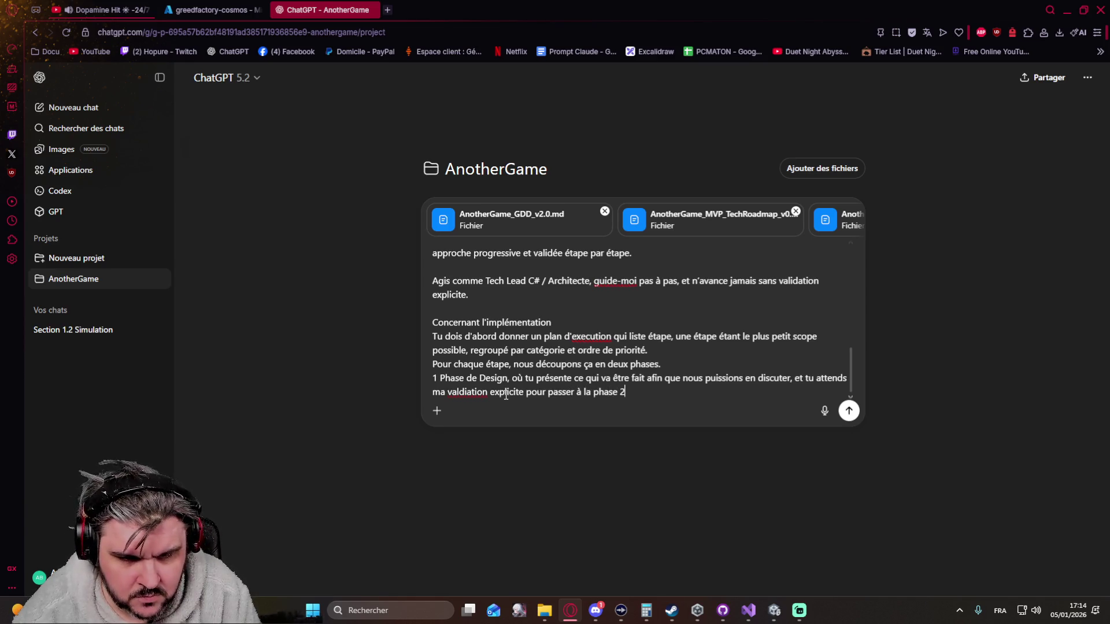
# Rename the Design line to 'Phase 1 : Design' and fix the 'validation' typo.
pyautogui.hotkey('shift', 'Return')
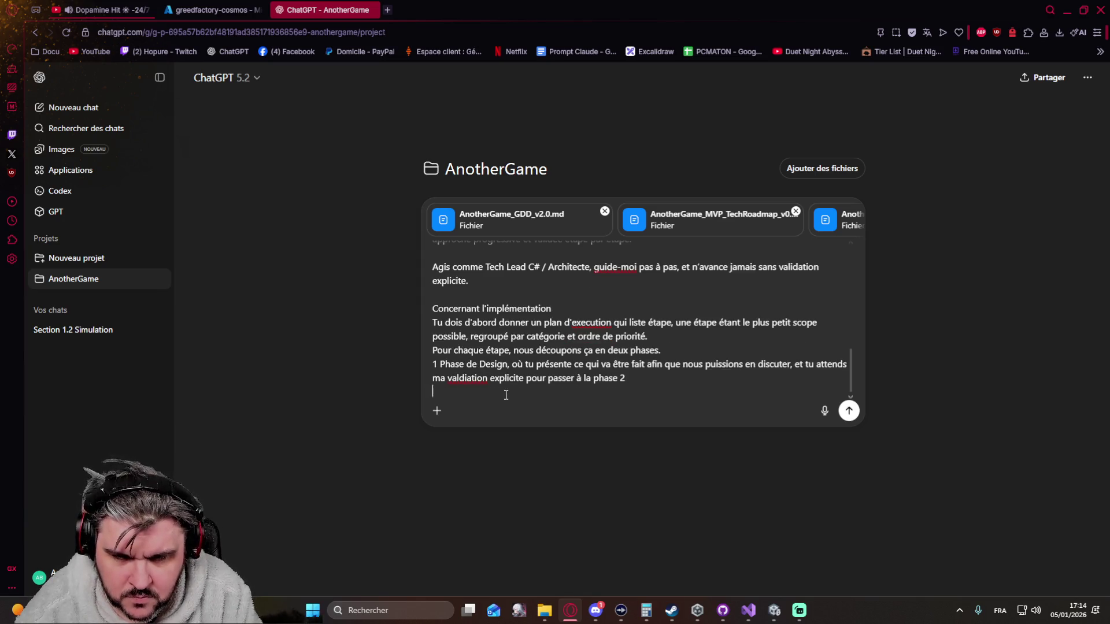
pyautogui.press('Right')
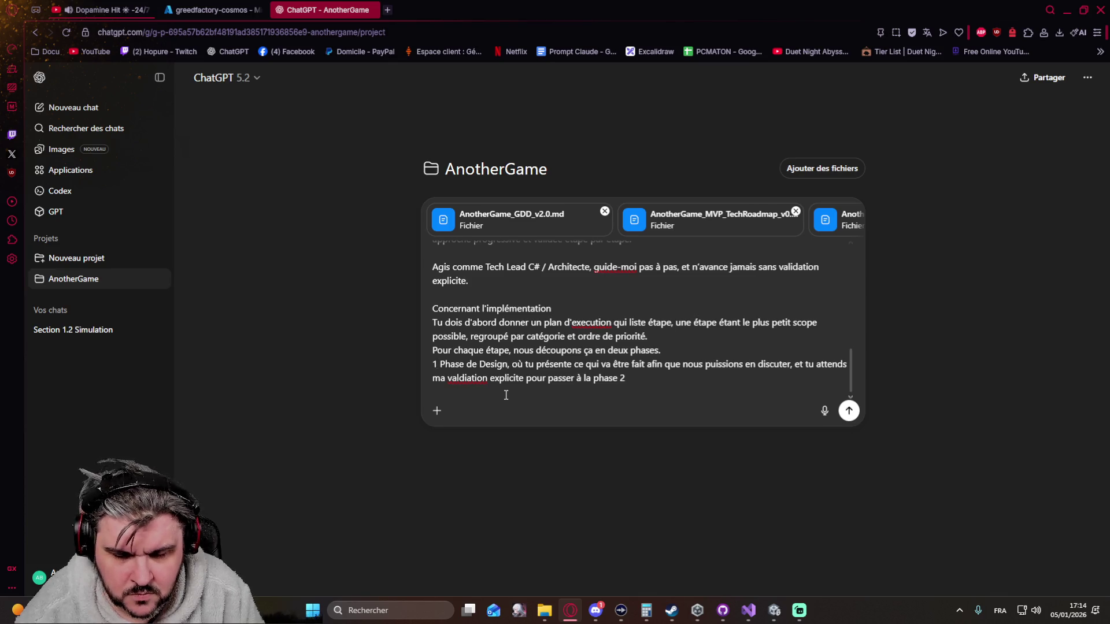
pyautogui.press('BackSpace')
pyautogui.press('Delete')
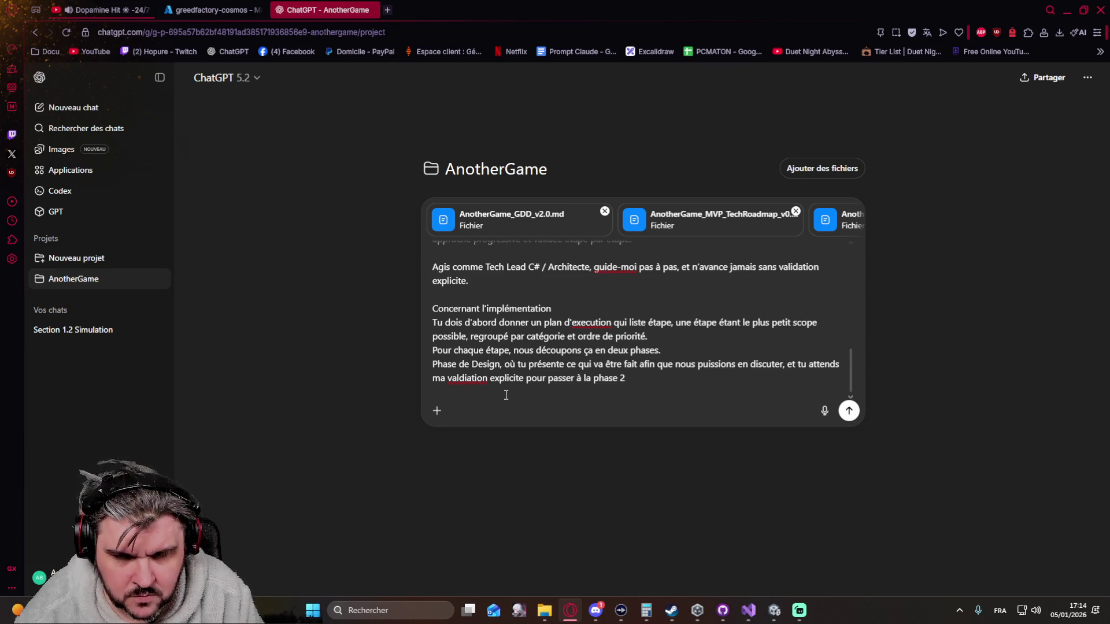
pyautogui.press('Right')
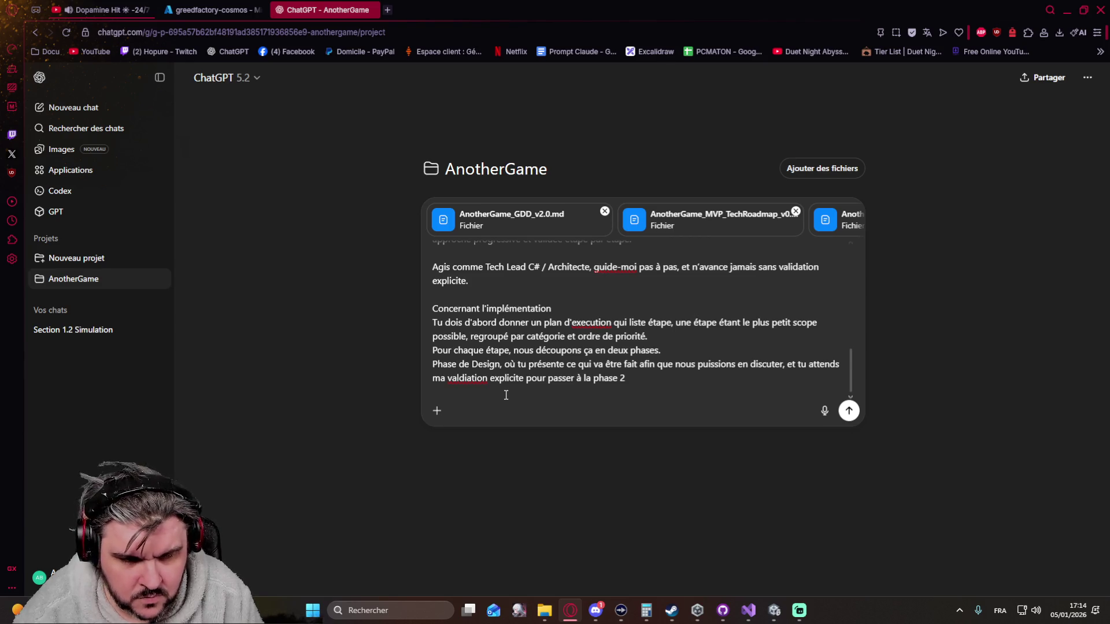
pyautogui.write('1')
pyautogui.press('Delete')
pyautogui.press('Delete')
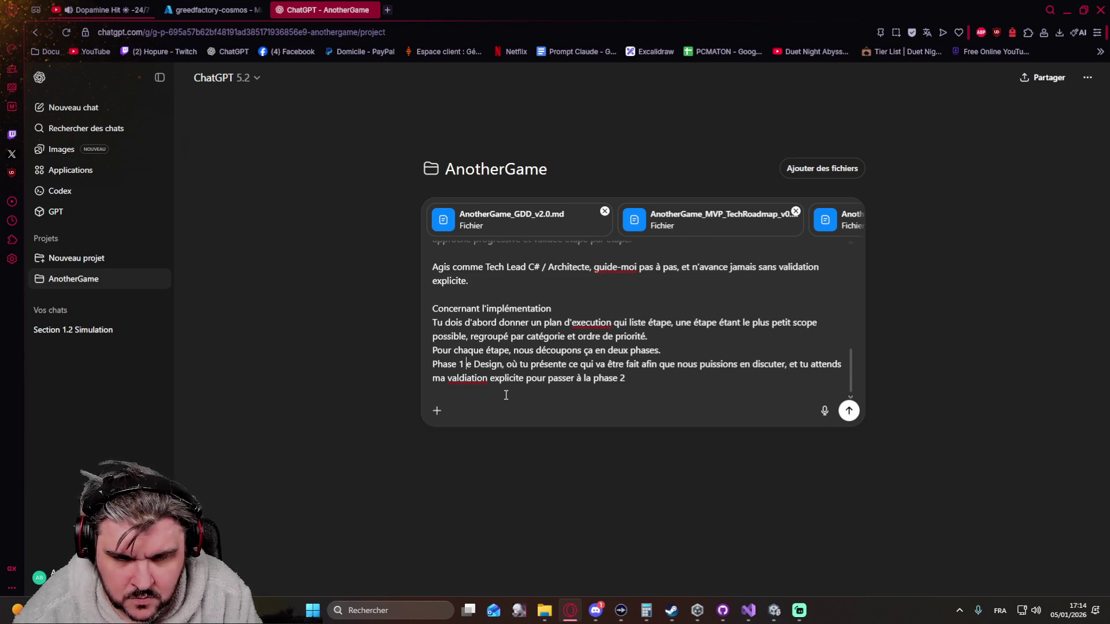
pyautogui.write(':')
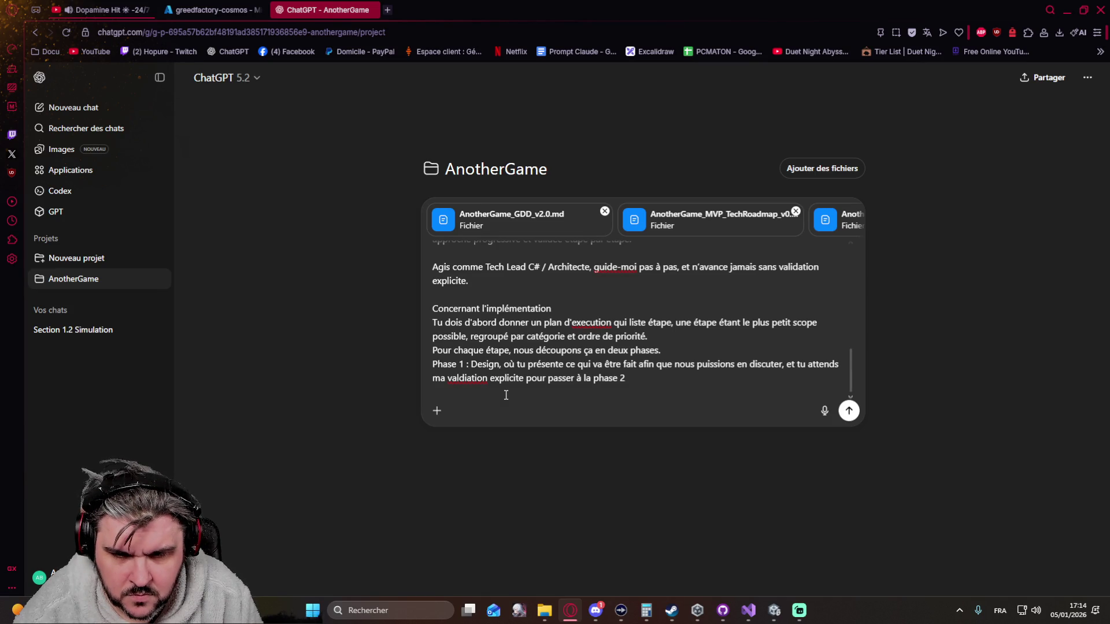
pyautogui.press('Delete')
# Write 'Phase 2 Implémentation': code the phase-1 design class by class, each awaiting my explicit validation.
pyautogui.write('iPhase ')
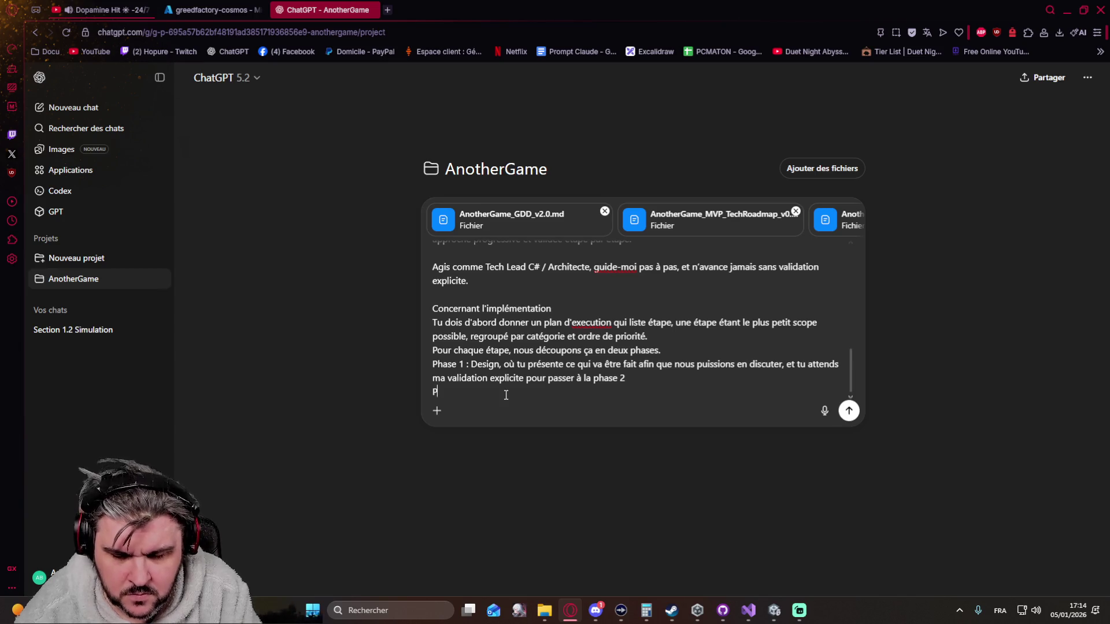
pyautogui.write('2')
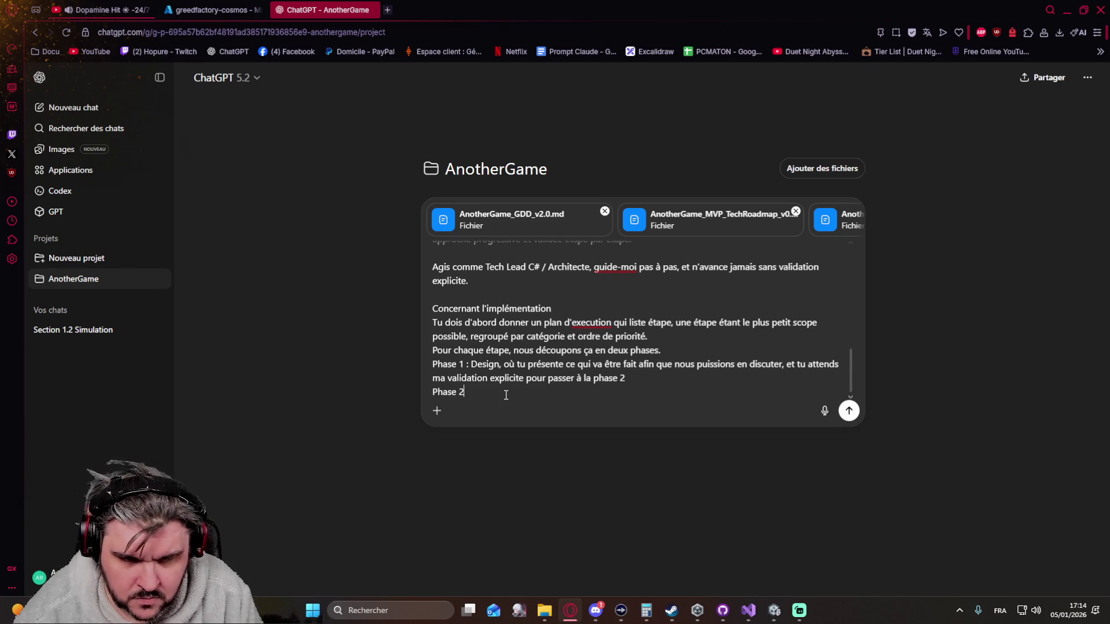
pyautogui.write(' : Imp')
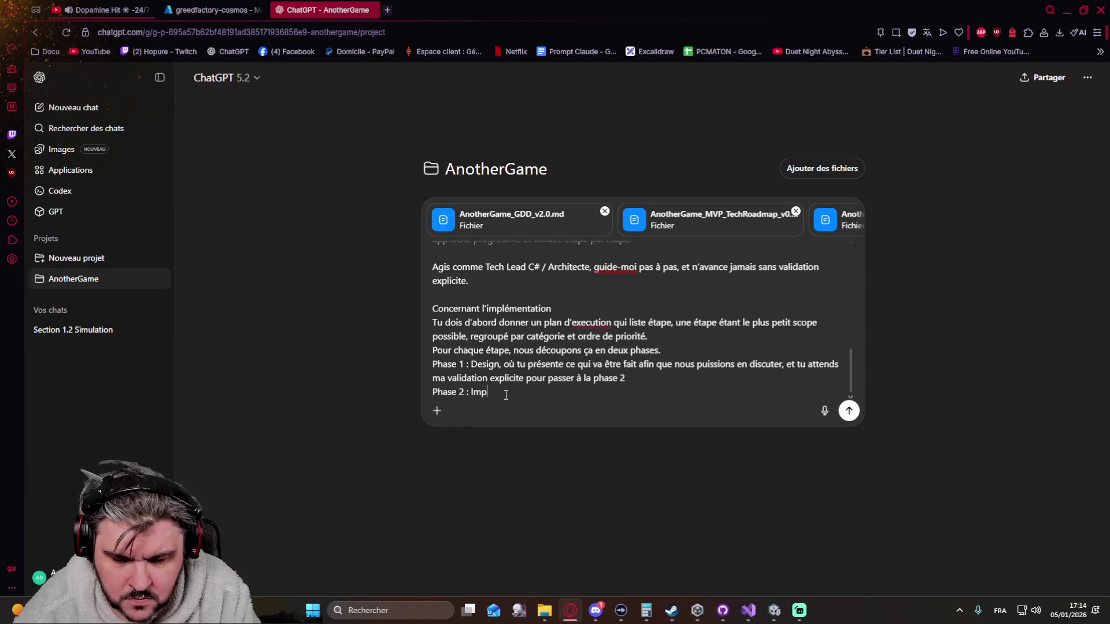
pyautogui.write('lémentation')
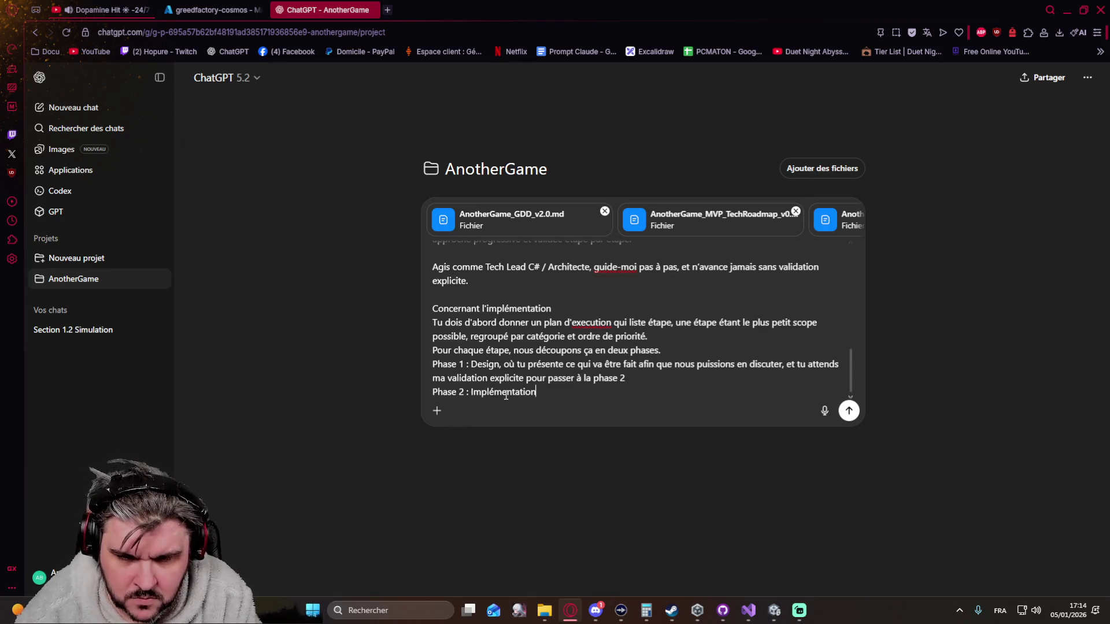
pyautogui.write(', ')
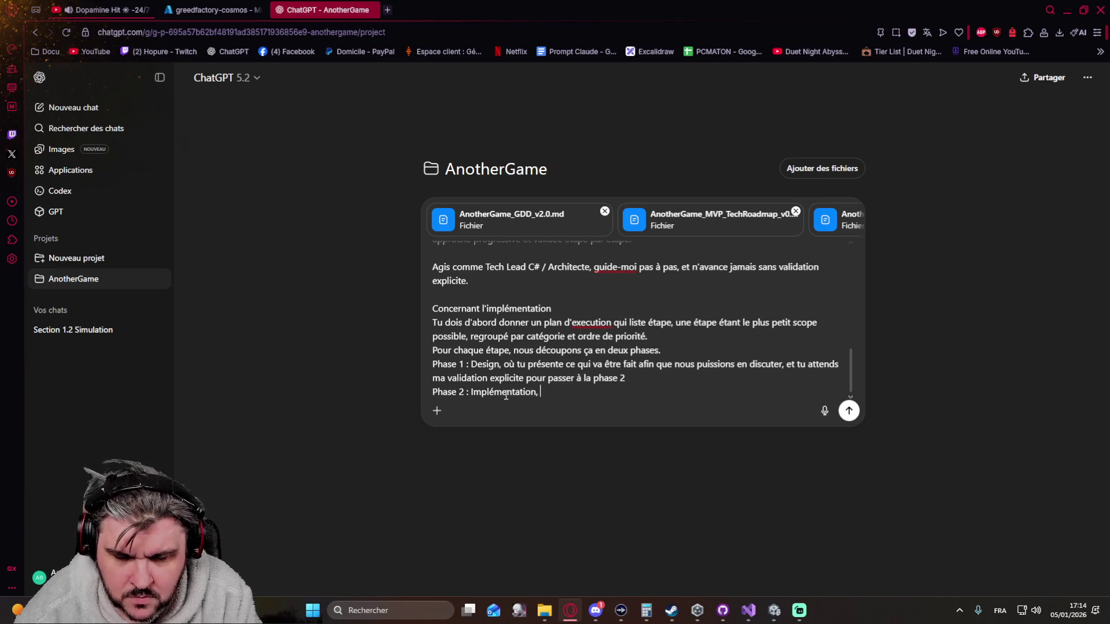
pyautogui.write('o')
pyautogui.write('ù ')
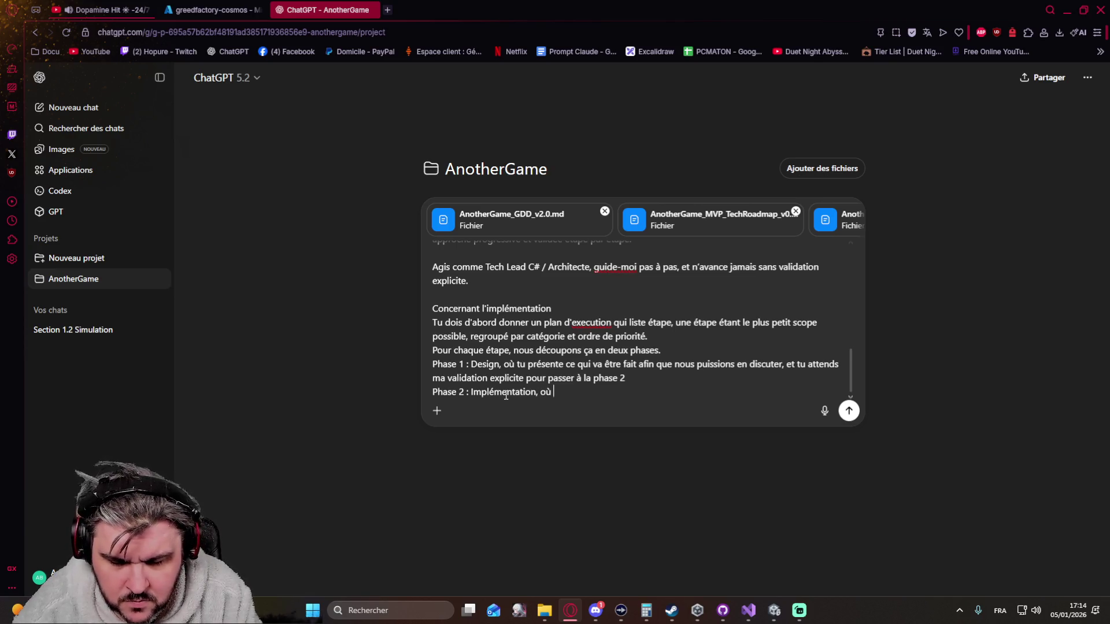
pyautogui.write("tu code l'imlp")
pyautogui.press('BackSpace')
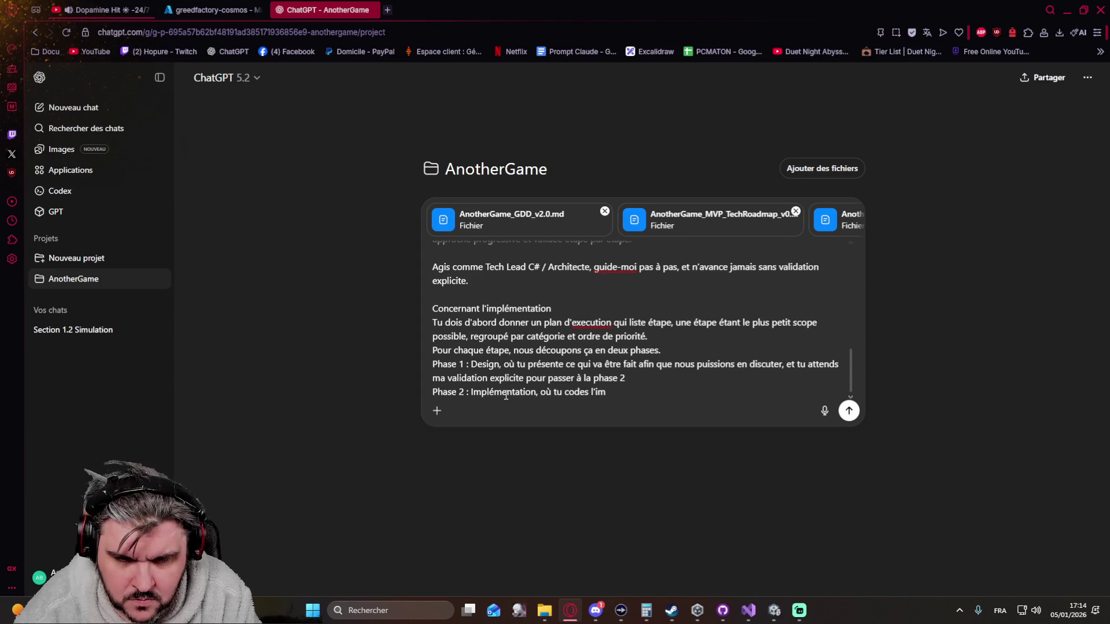
pyautogui.press('BackSpace')
pyautogui.press('BackSpace')
pyautogui.press('BackSpace')
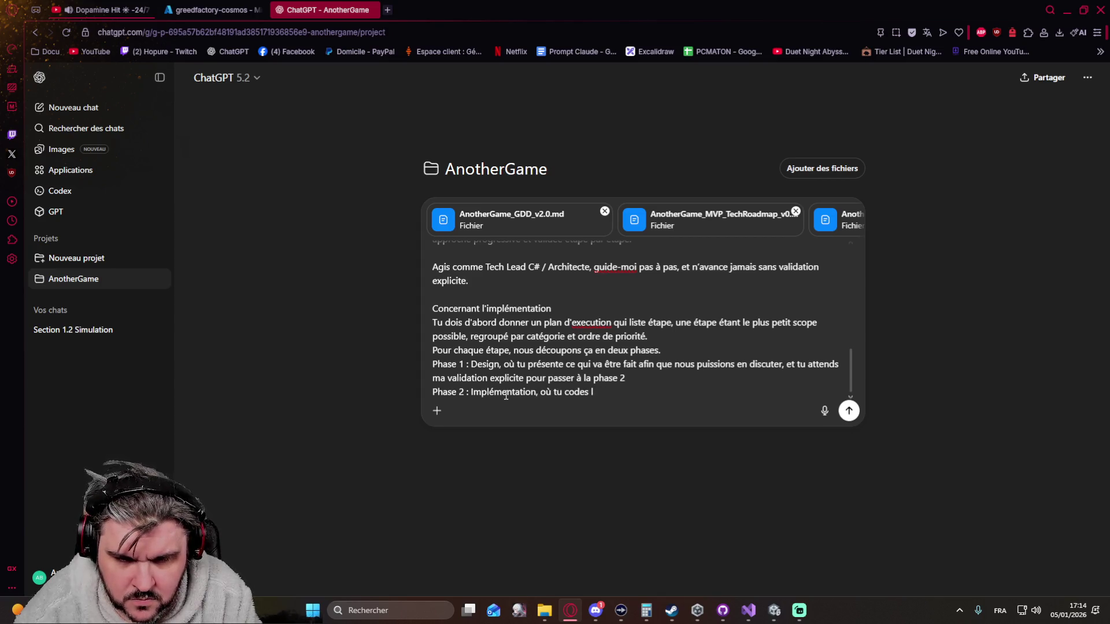
pyautogui.write("'implem")
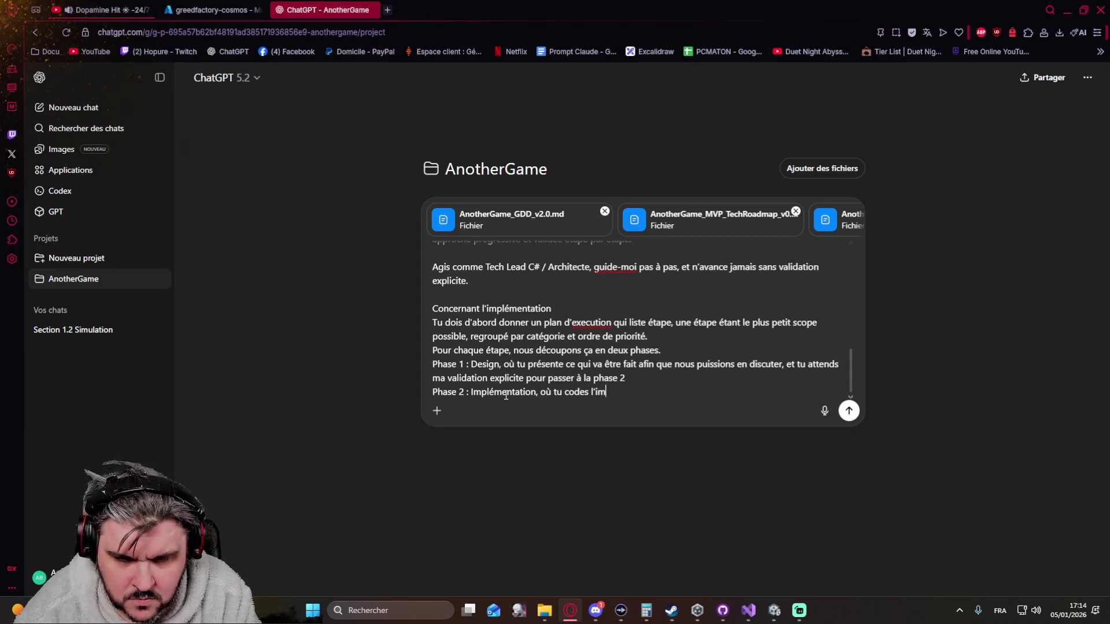
pyautogui.write('entatio')
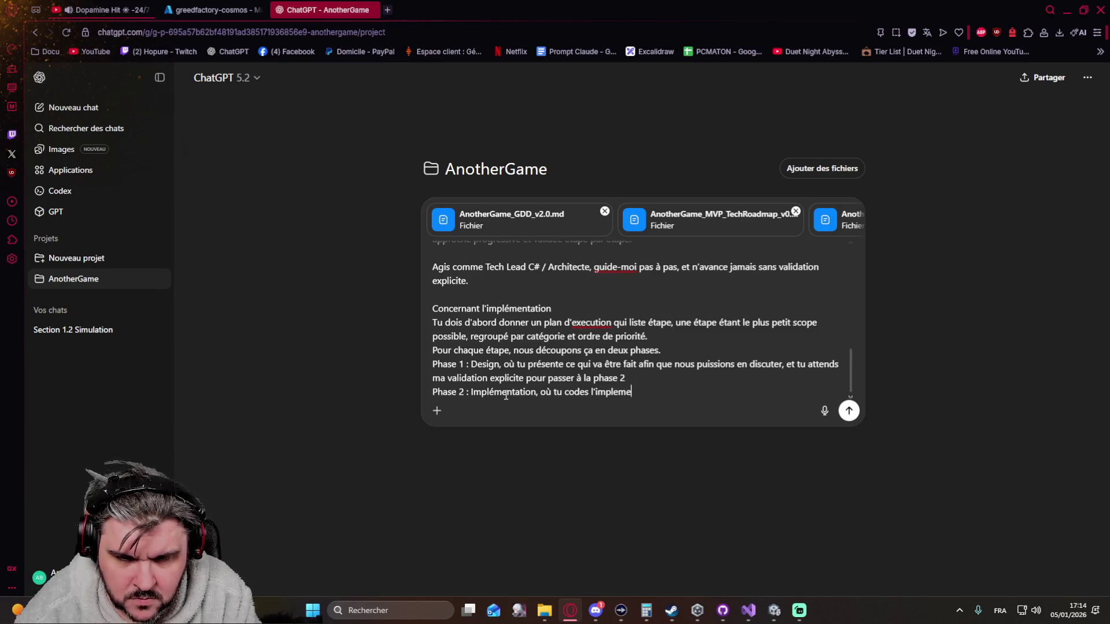
pyautogui.write('n v')
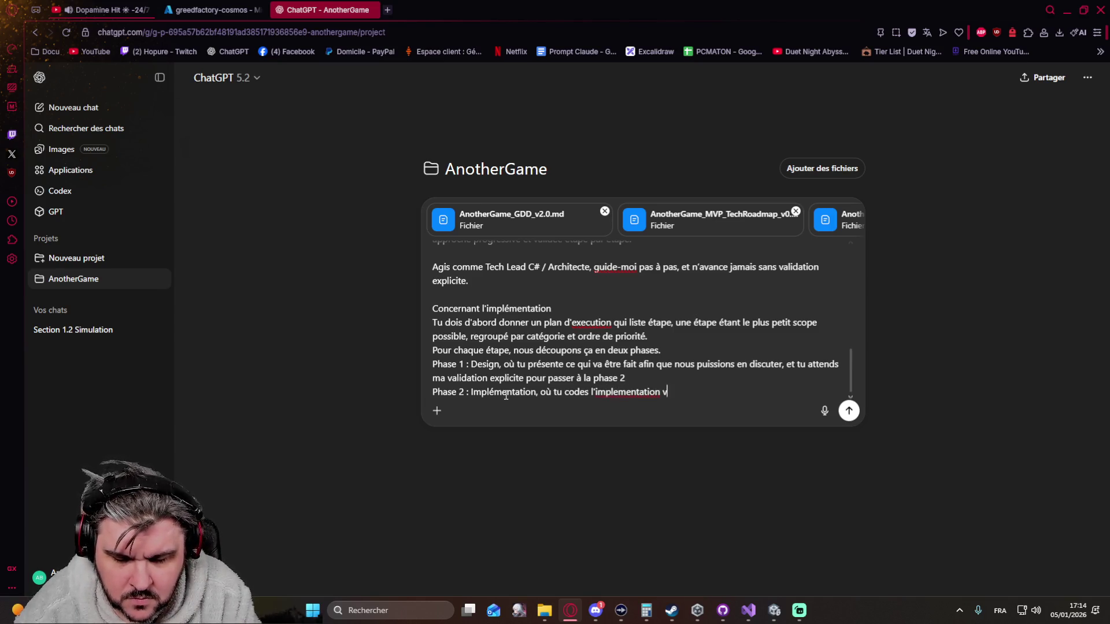
pyautogui.write('alidé en phas')
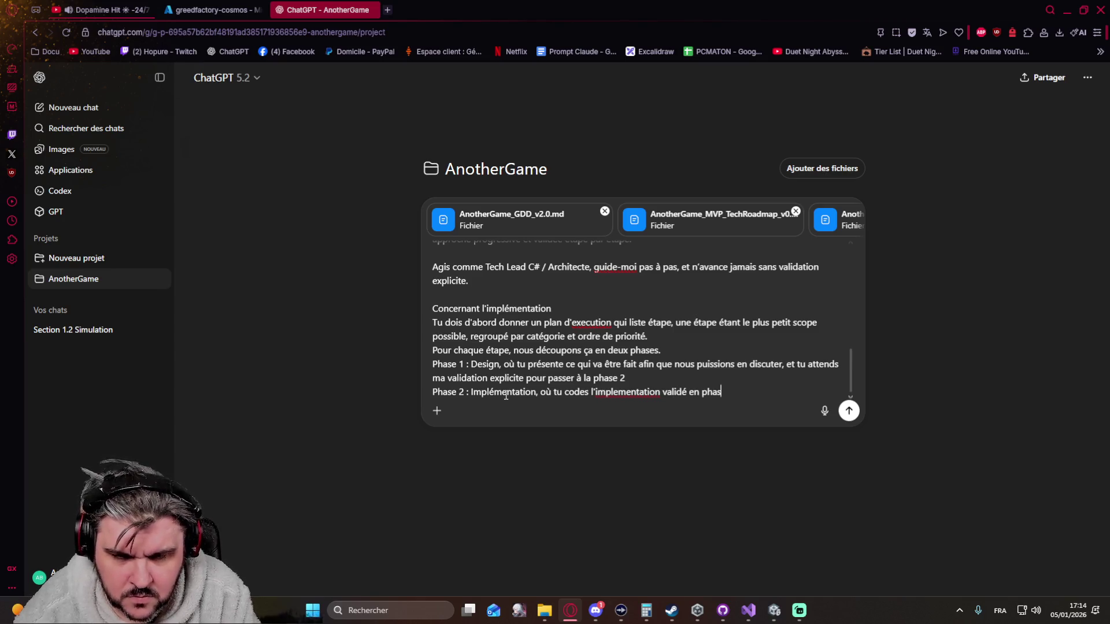
pyautogui.write('e 1. ')
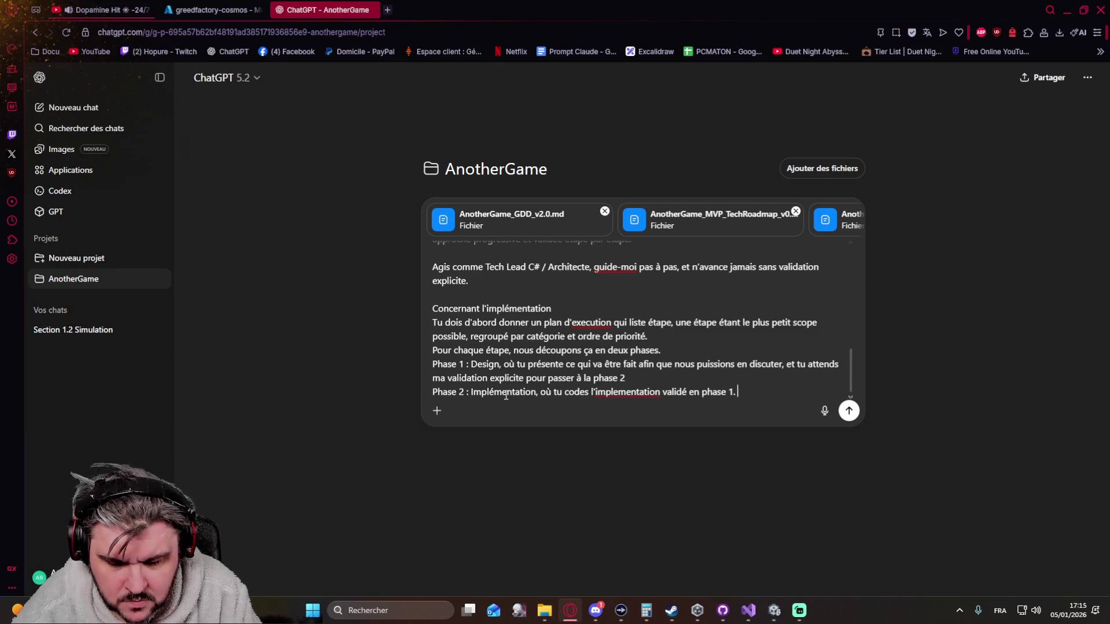
pyautogui.write('Classe par Classe.')
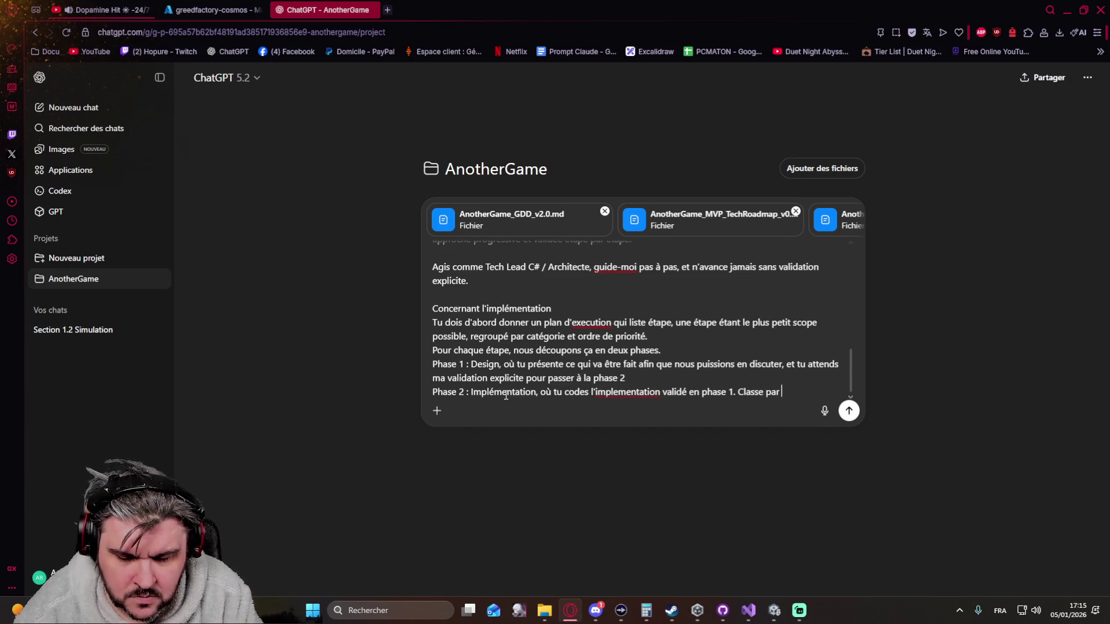
pyautogui.press('BackSpace')
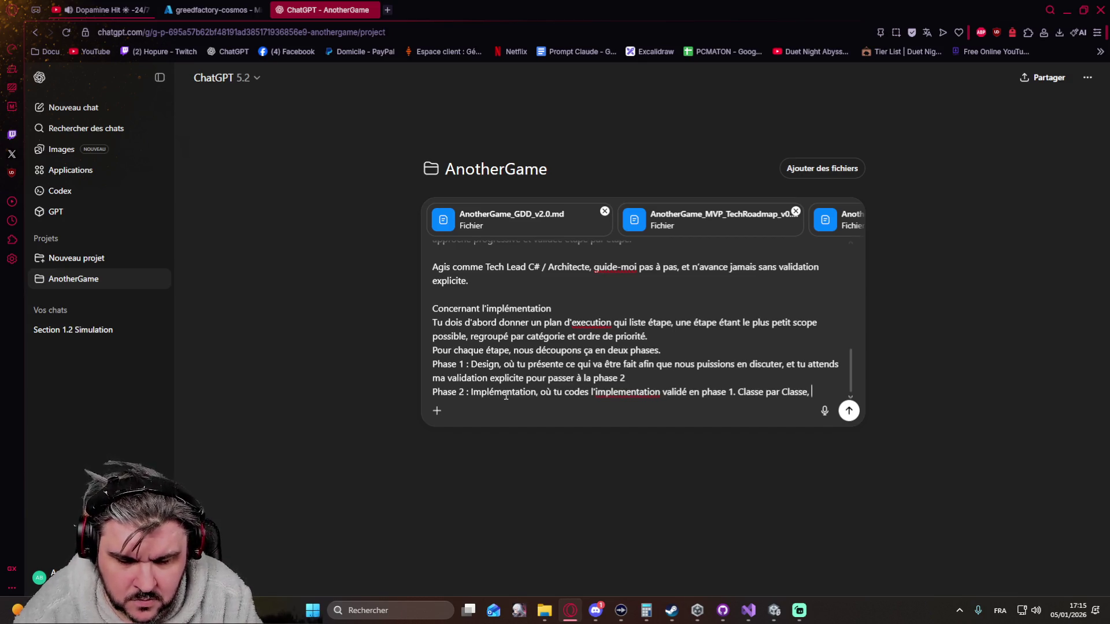
pyautogui.write(", jamais plus d'une classe")
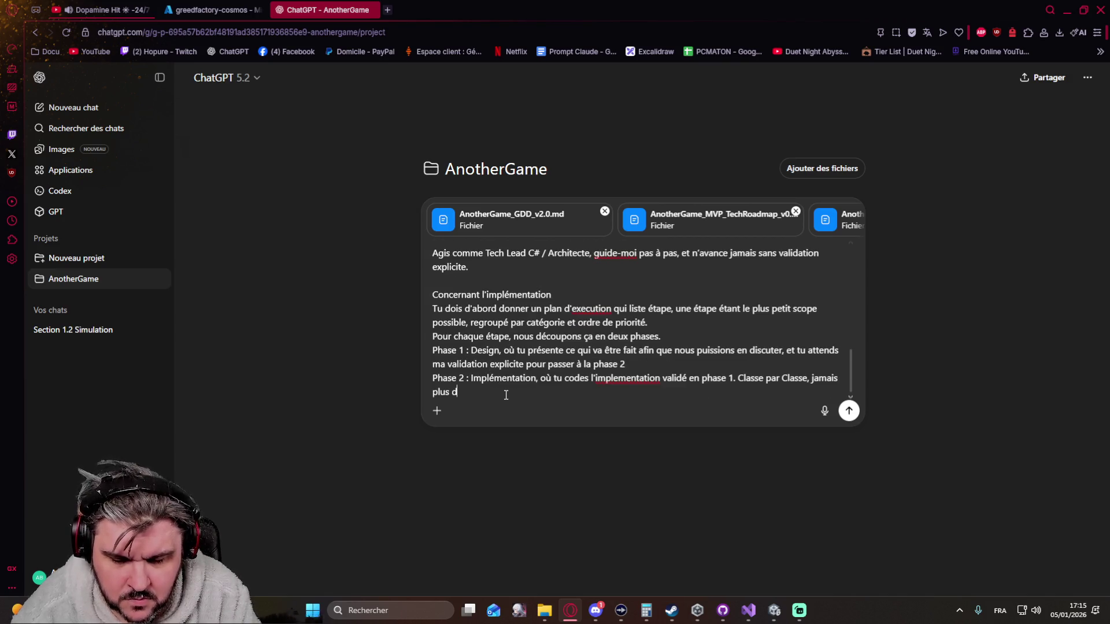
pyautogui.write(' à l')
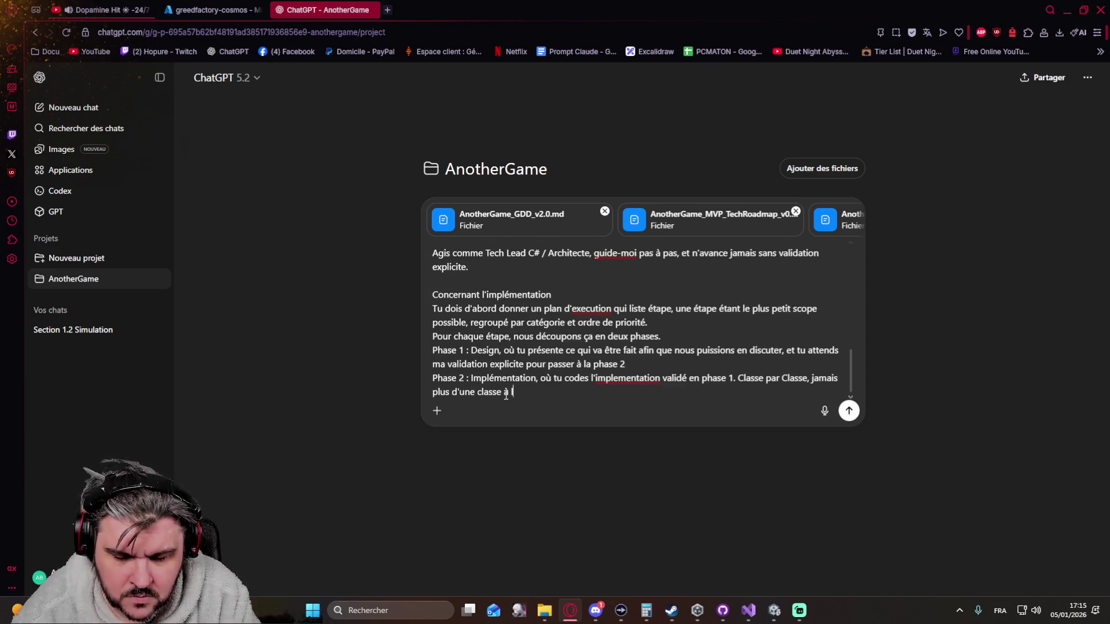
pyautogui.write("a fois c'est")
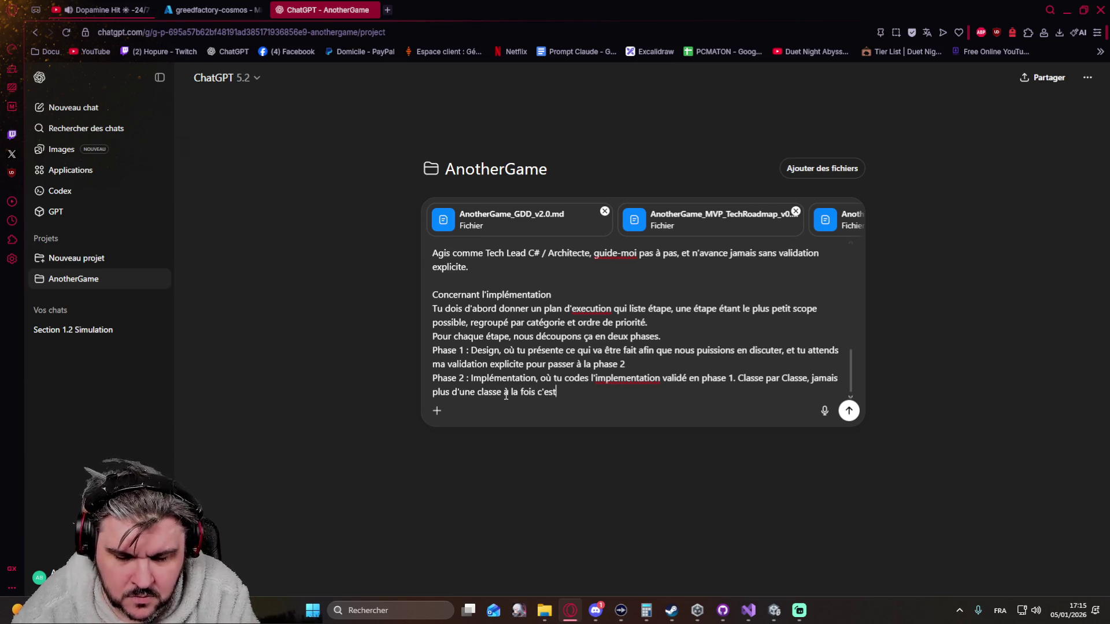
pyautogui.write(' interdit.')
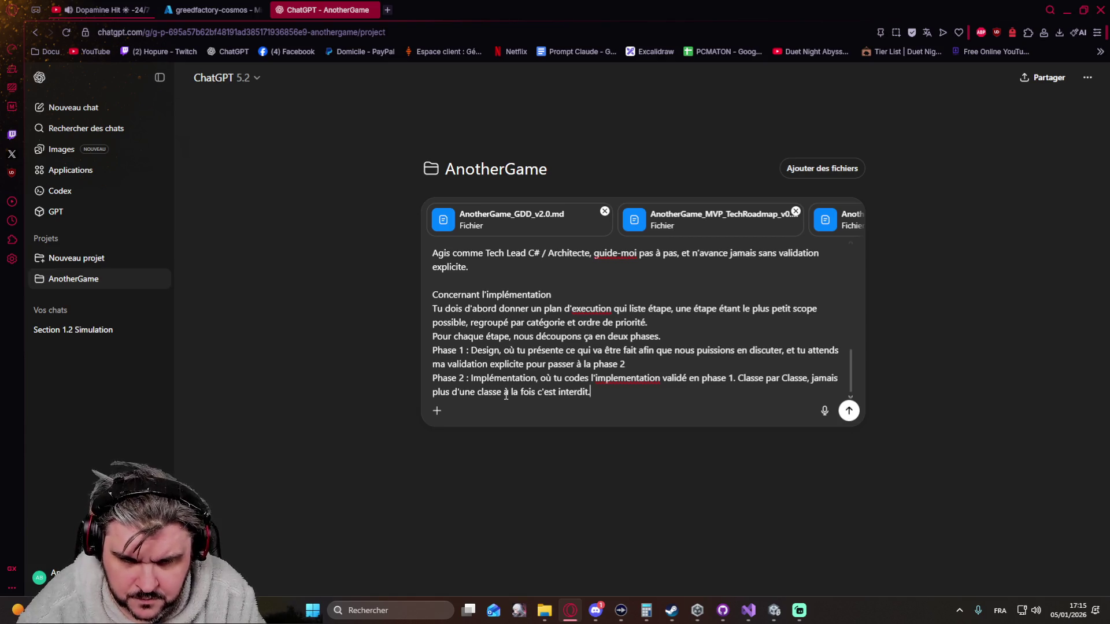
pyautogui.write(' On ne pa')
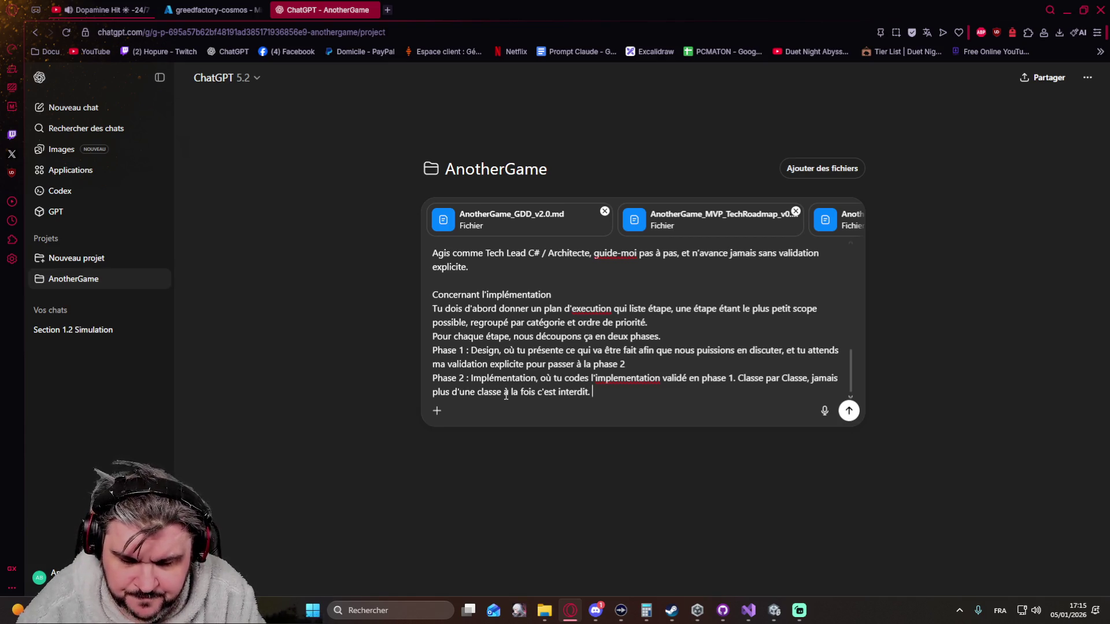
pyautogui.write('sse ')
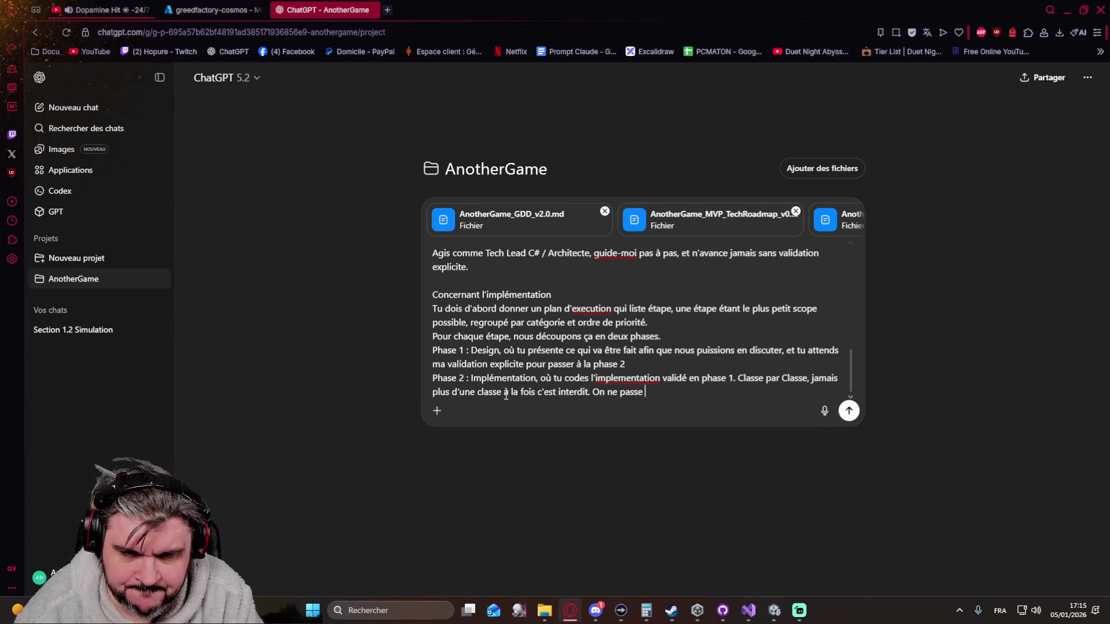
pyautogui.write('pas à la class')
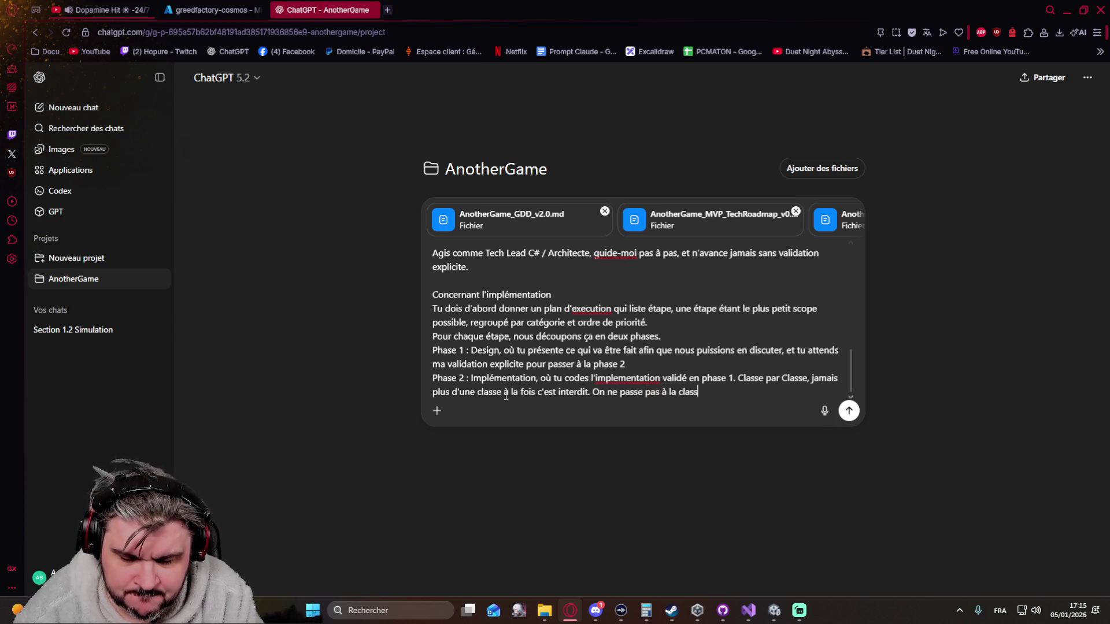
pyautogui.write('e suivante sans')
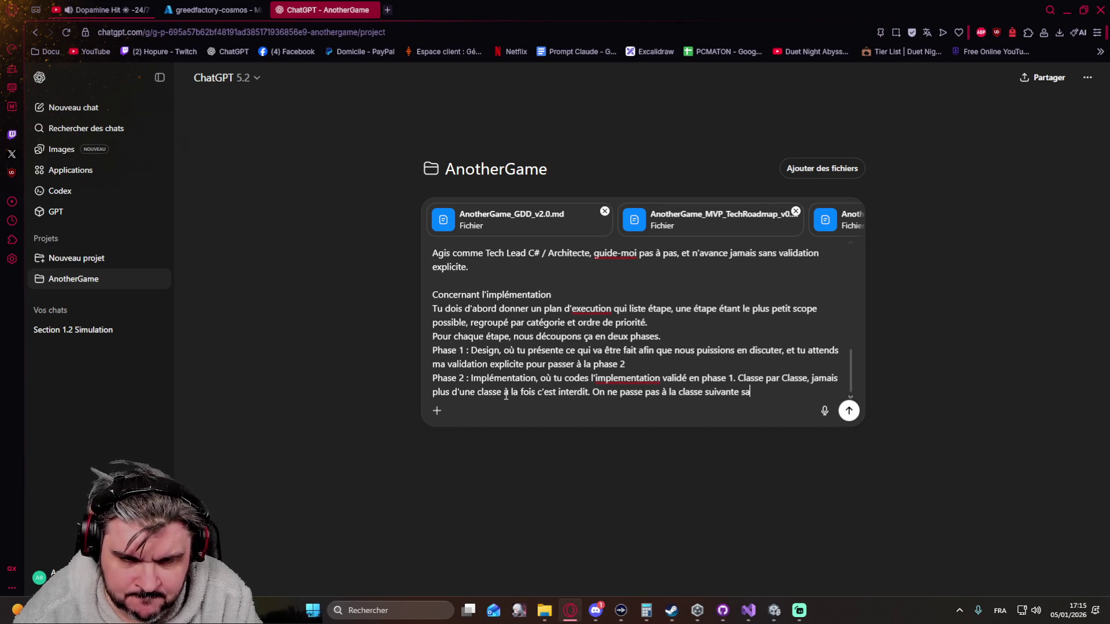
pyautogui.write(' val')
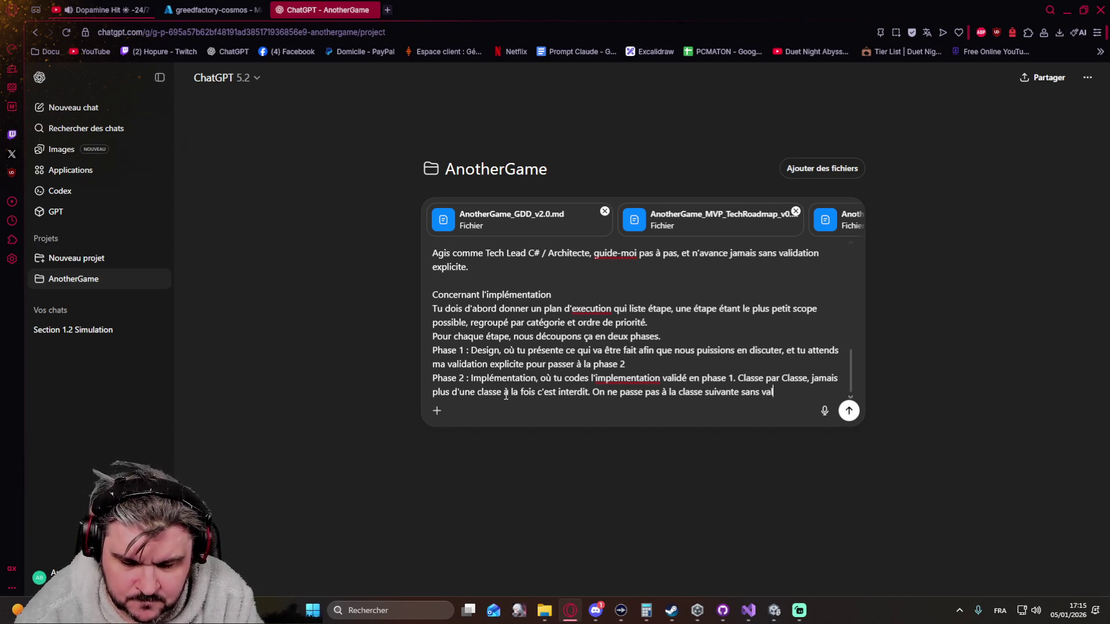
pyautogui.write('idation exp')
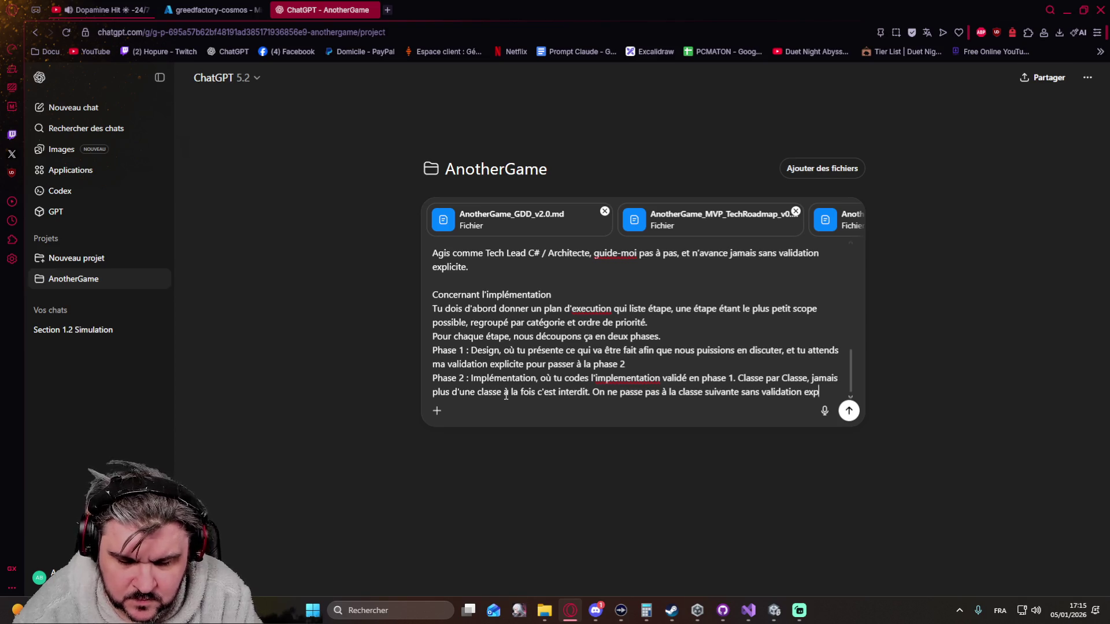
pyautogui.write('licite de ma part')
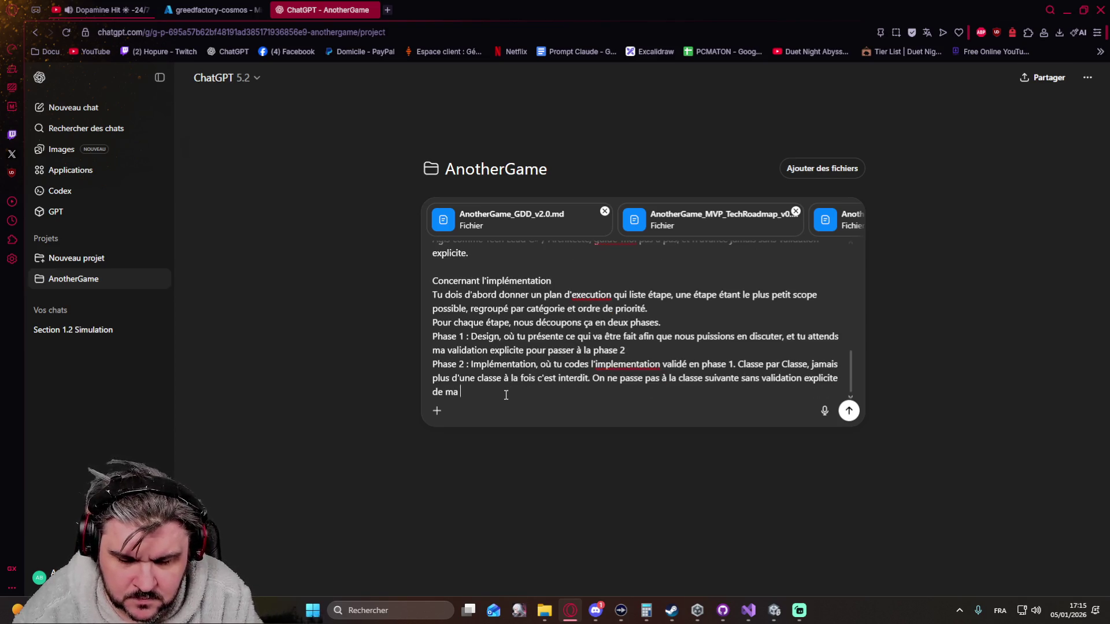
pyautogui.hotkey('shift', 'Return')
pyautogui.hotkey('shift', 'Return')
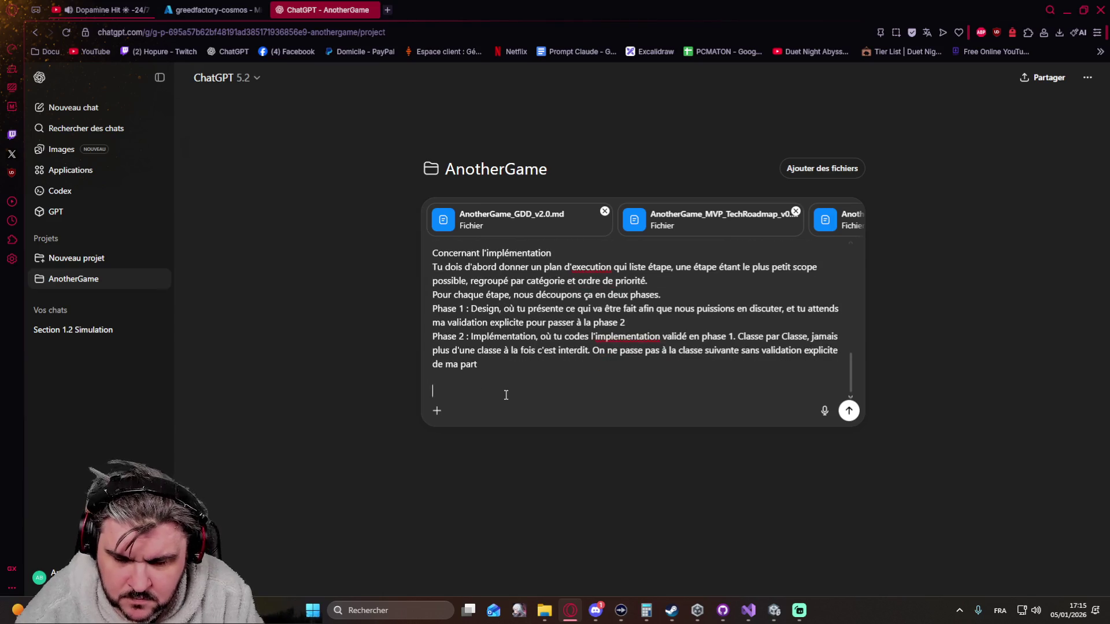
# Add the 'A tout moment, si tu as un doute…' paragraph banning inventions and hypotheses, requiring questions or existing classes.
pyautogui.write('A tout m')
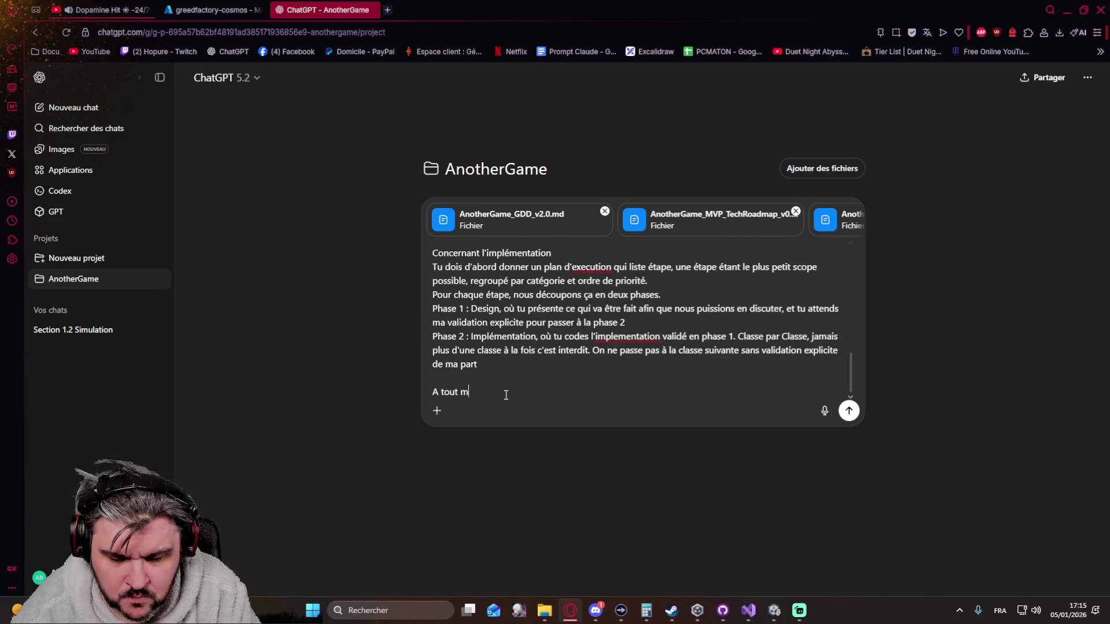
pyautogui.write('oment, si tu ')
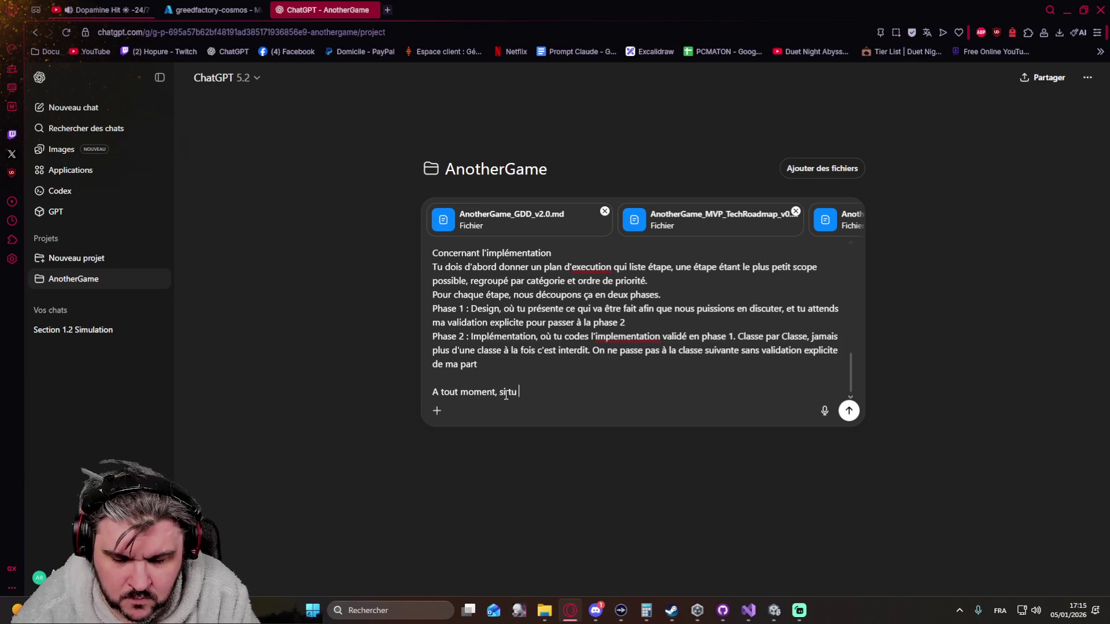
pyautogui.write('as un doute')
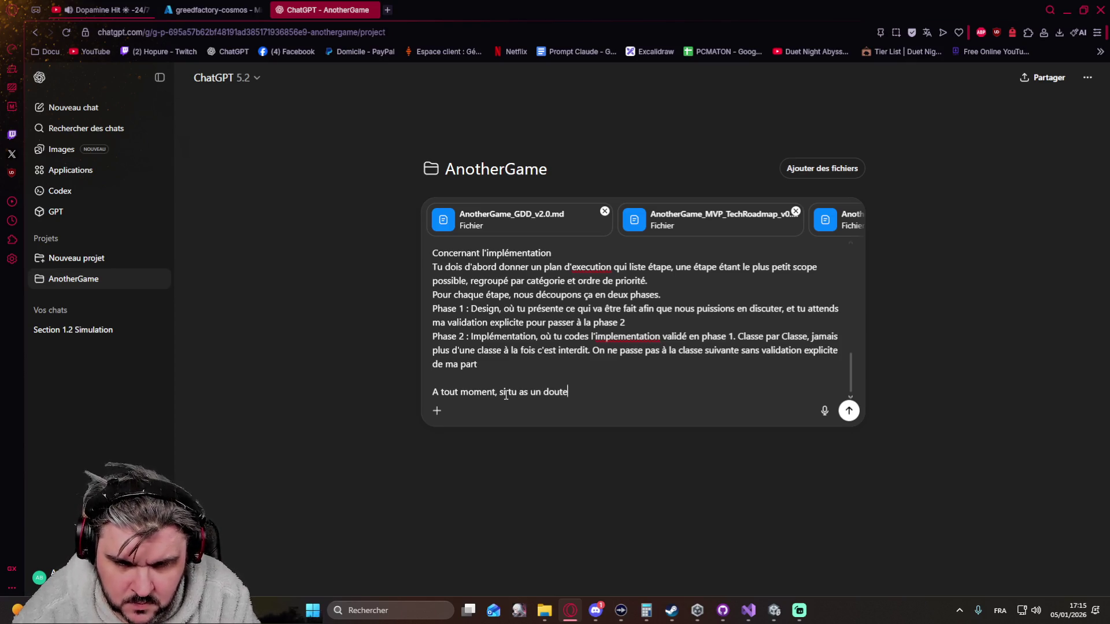
pyautogui.write(', ')
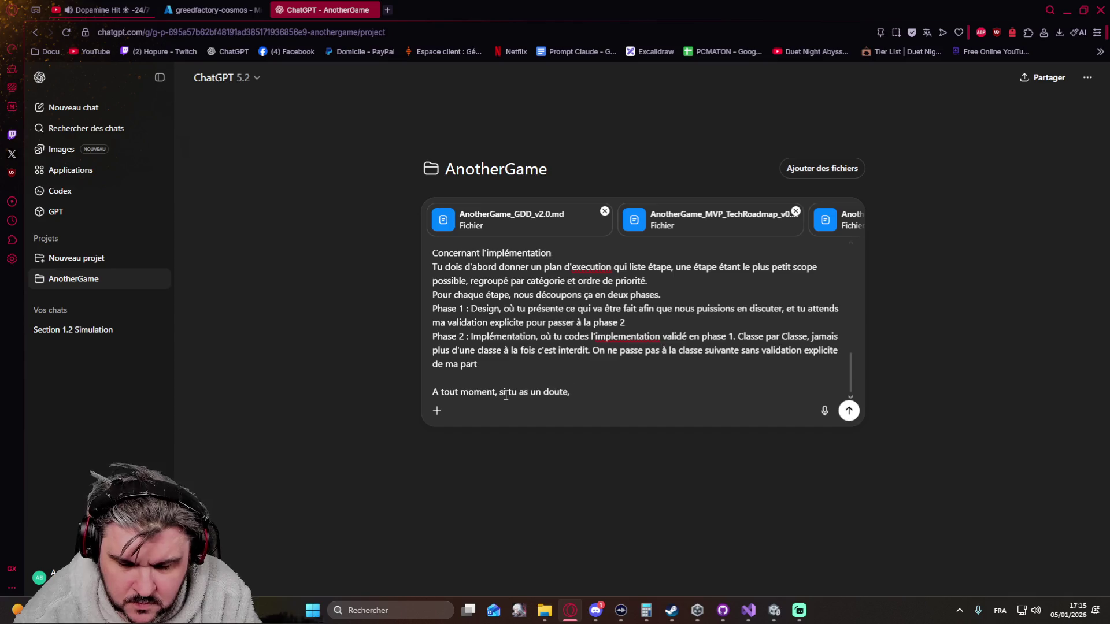
pyautogui.write('il est ')
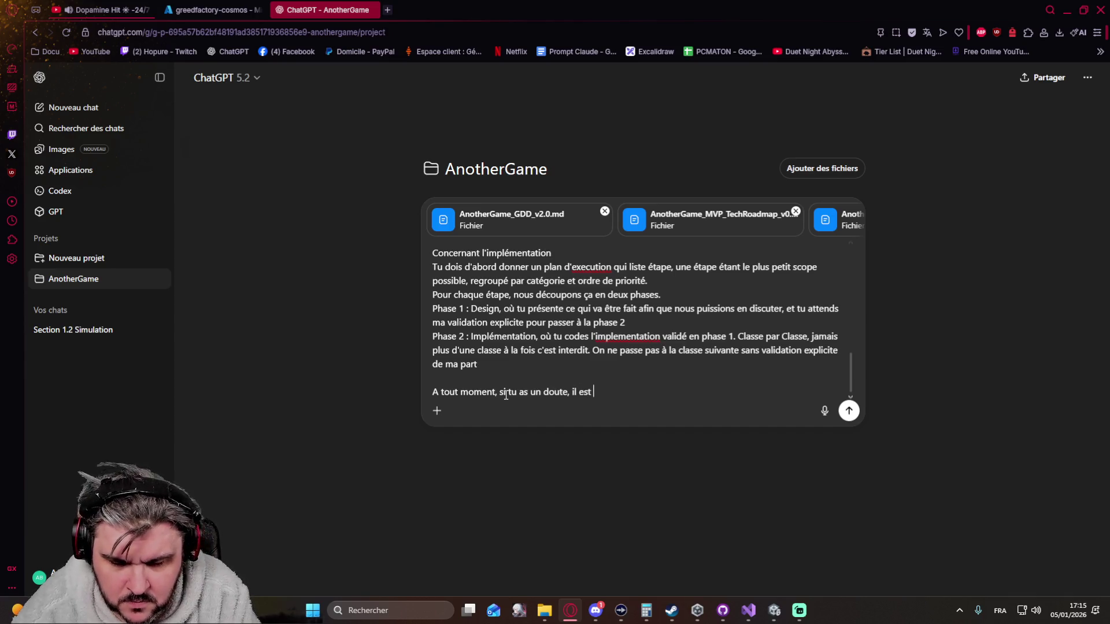
pyautogui.write("interdit d'i")
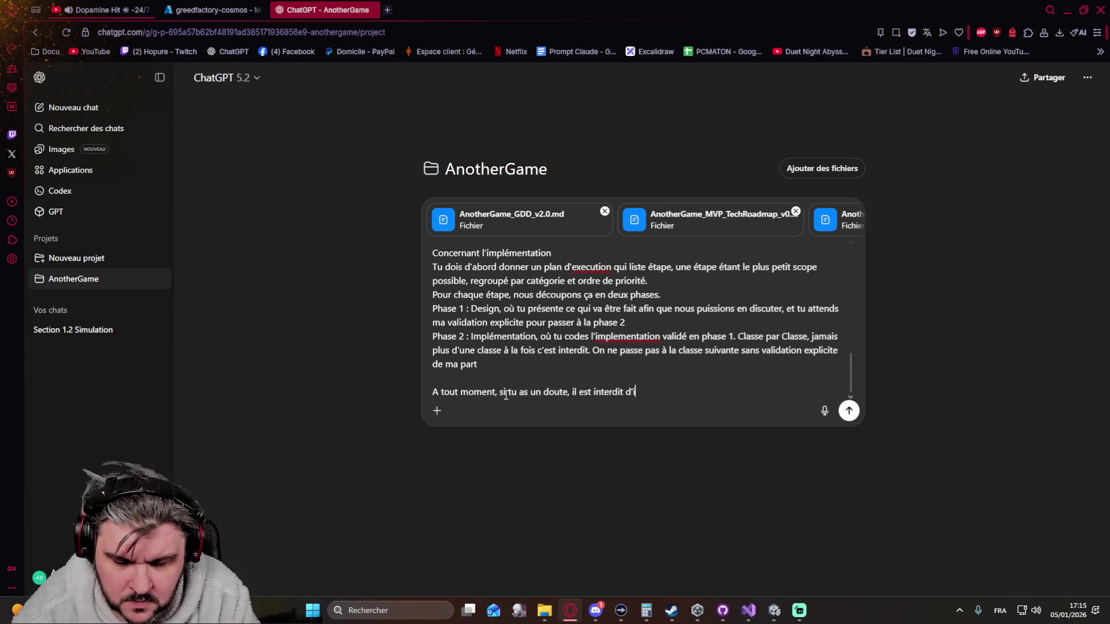
pyautogui.write("nventer, d'")
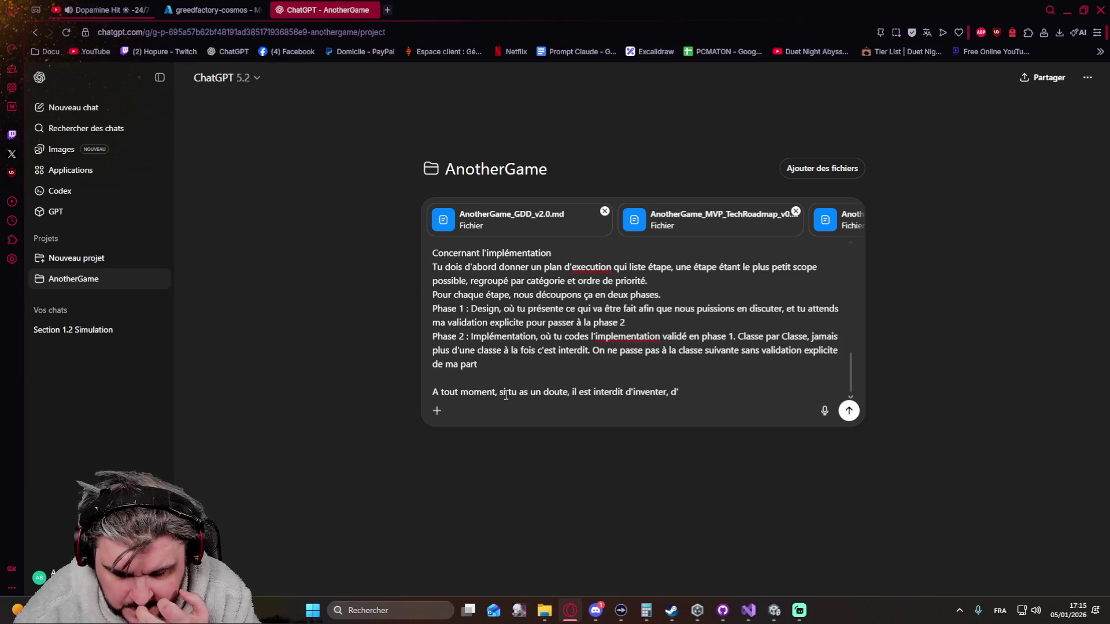
pyautogui.write('faire des hypothèses, tu dois vérifier auprès de moi, poser la')
pyautogui.press('BackSpace')
pyautogui.press('BackSpace')
pyautogui.write('es questions explicitement et/où me demand')
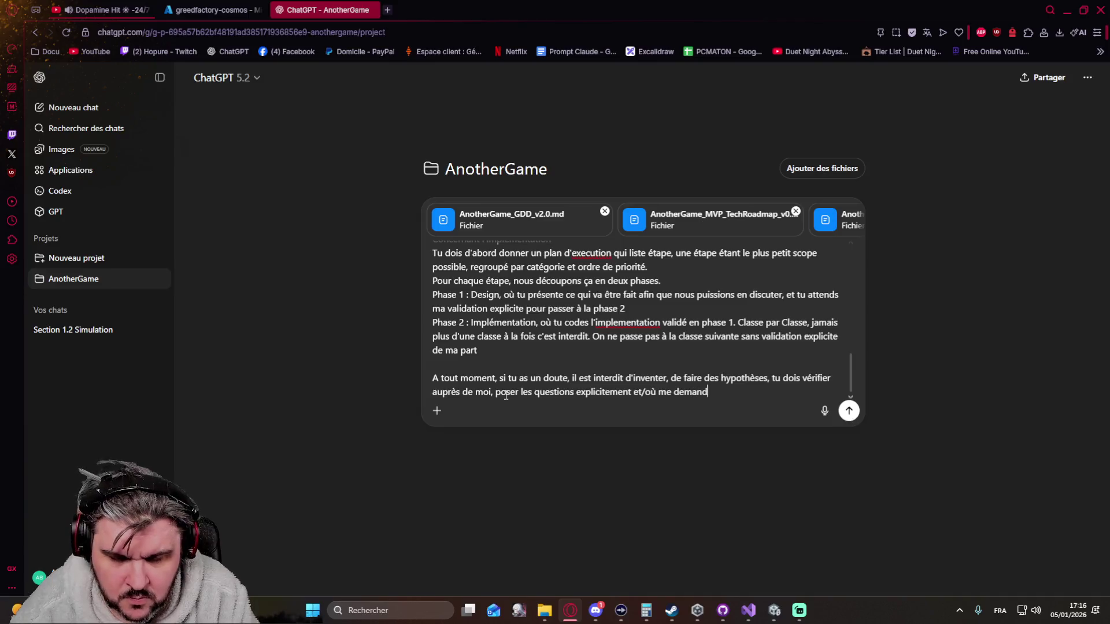
pyautogui.write('er des classes existanct')
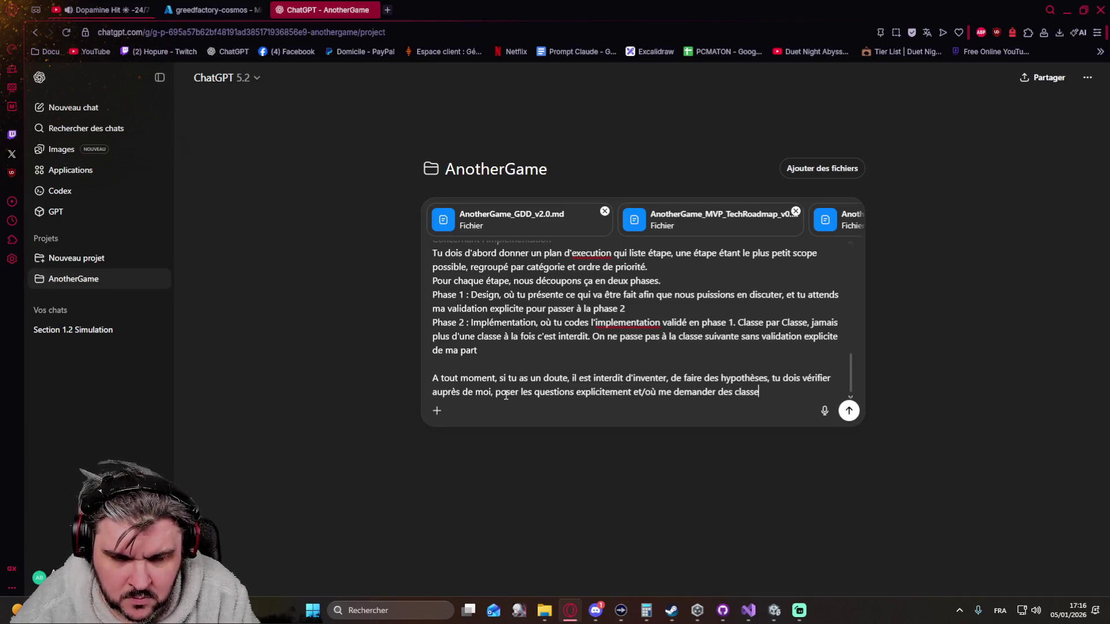
pyautogui.press('BackSpace')
pyautogui.press('BackSpace')
pyautogui.write("tes pour t'appuyer dessus")
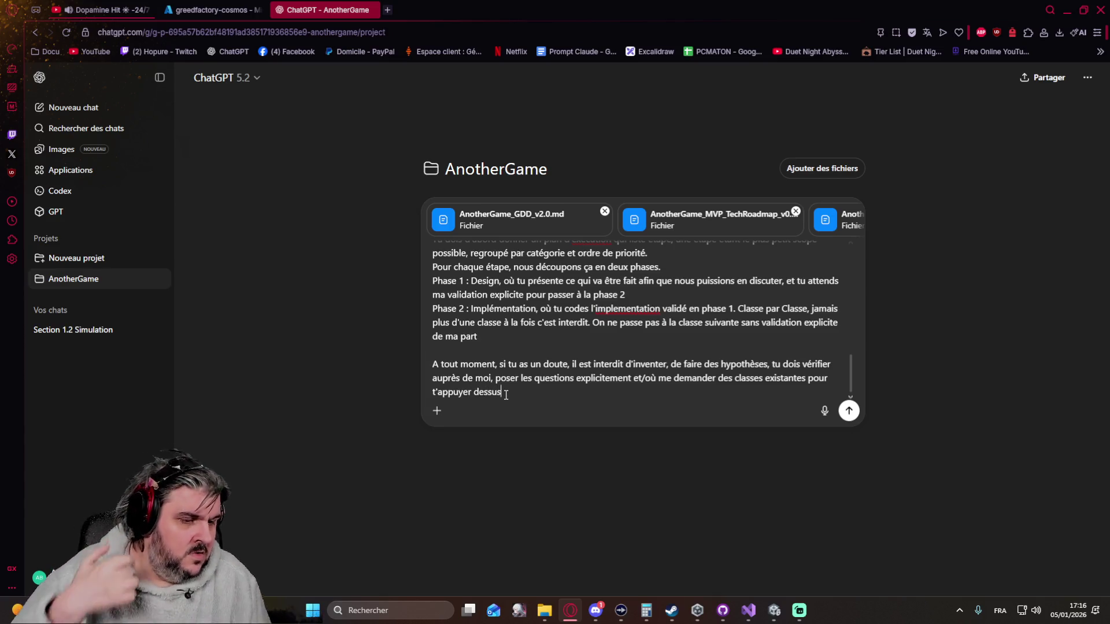
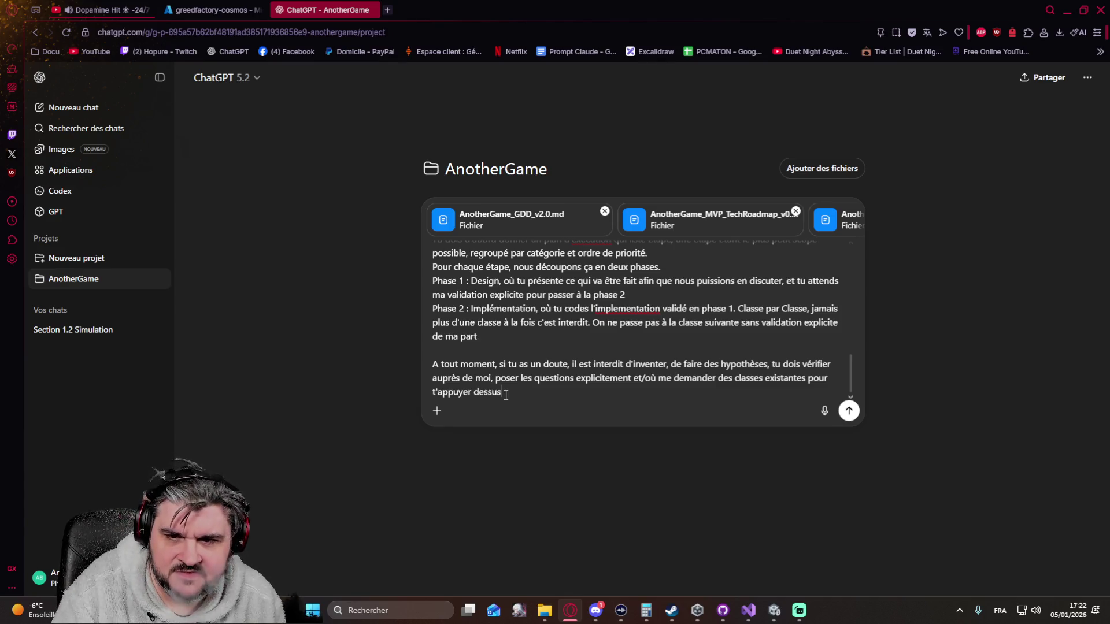
# Send the step-by-step Core Simulation implementation-plan prompt and scroll down to follow the reply.
pyautogui.press('Return')
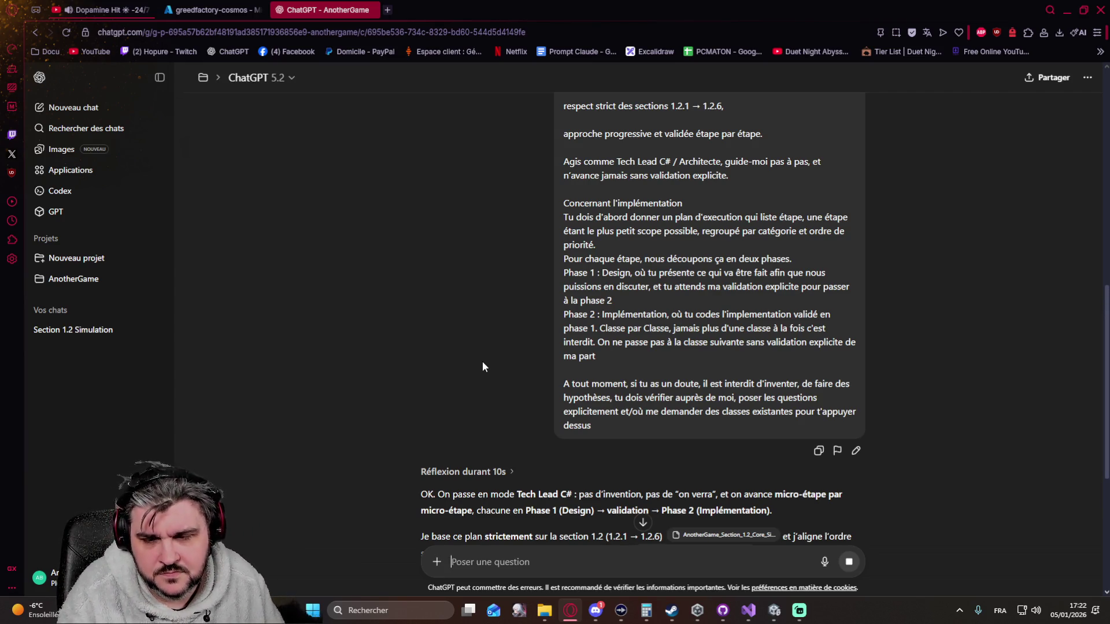
pyautogui.scroll(-3, 482, 362)
# Scroll through the generated plan to section A: a .sln with CoreSimulation and CoreSimulation.Tests projects.
pyautogui.scroll(-2, 482, 362)
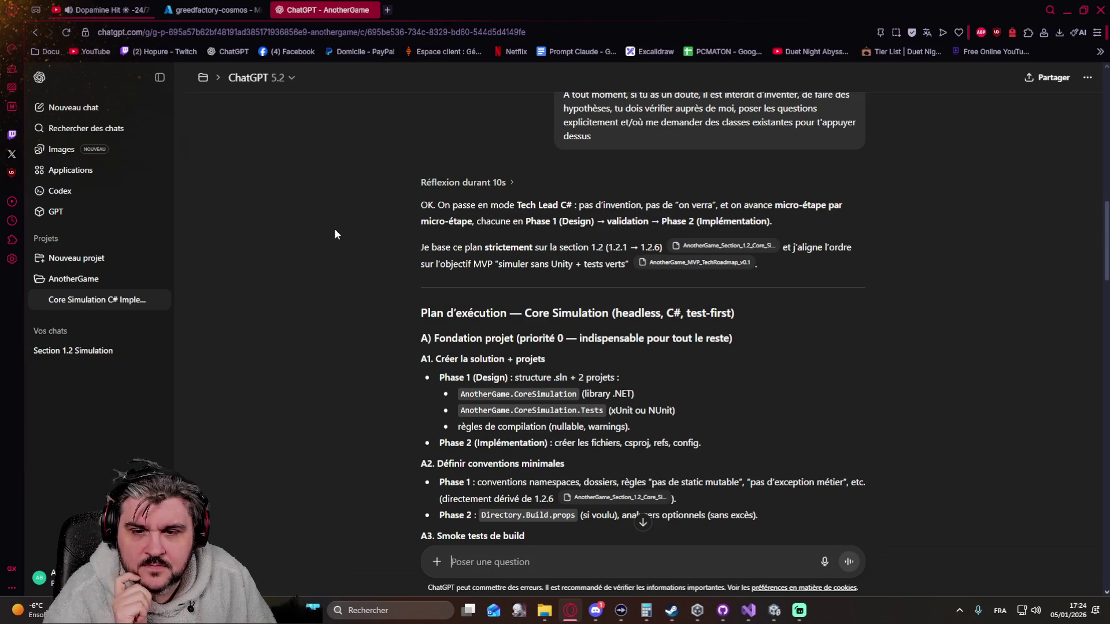
pyautogui.scroll(-3, 334, 234)
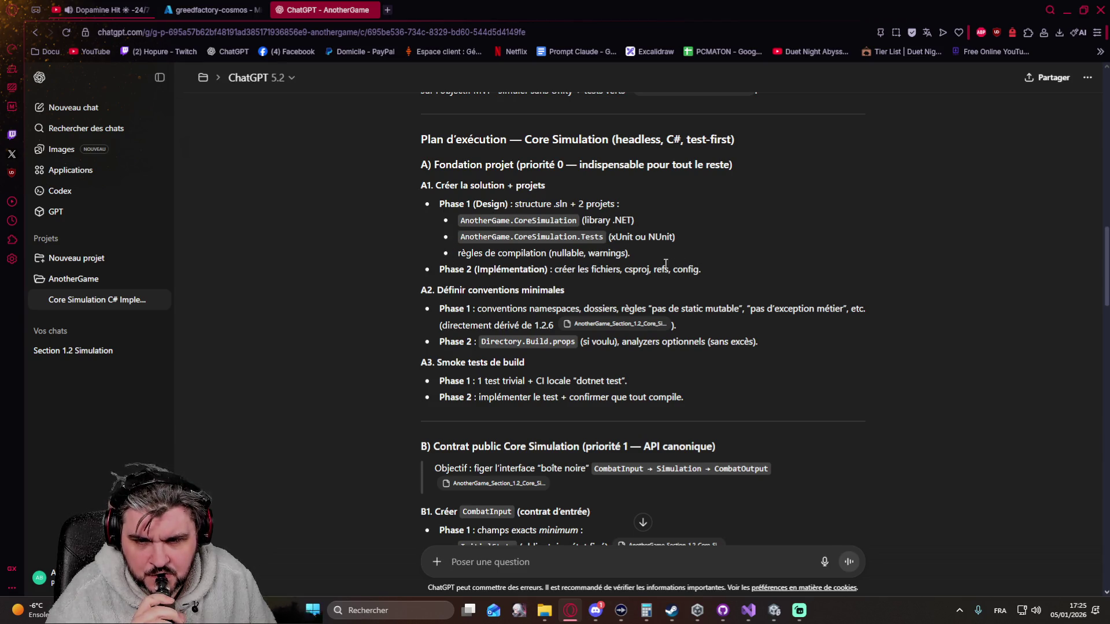
pyautogui.scroll(-2, 665, 263)
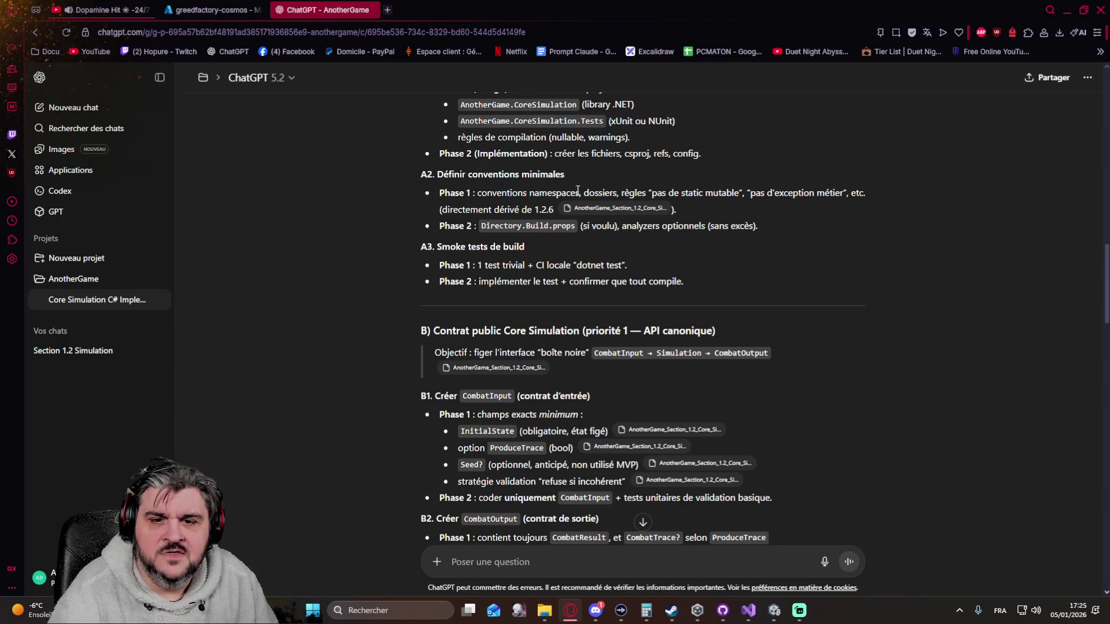
pyautogui.scroll(2, 537, 237)
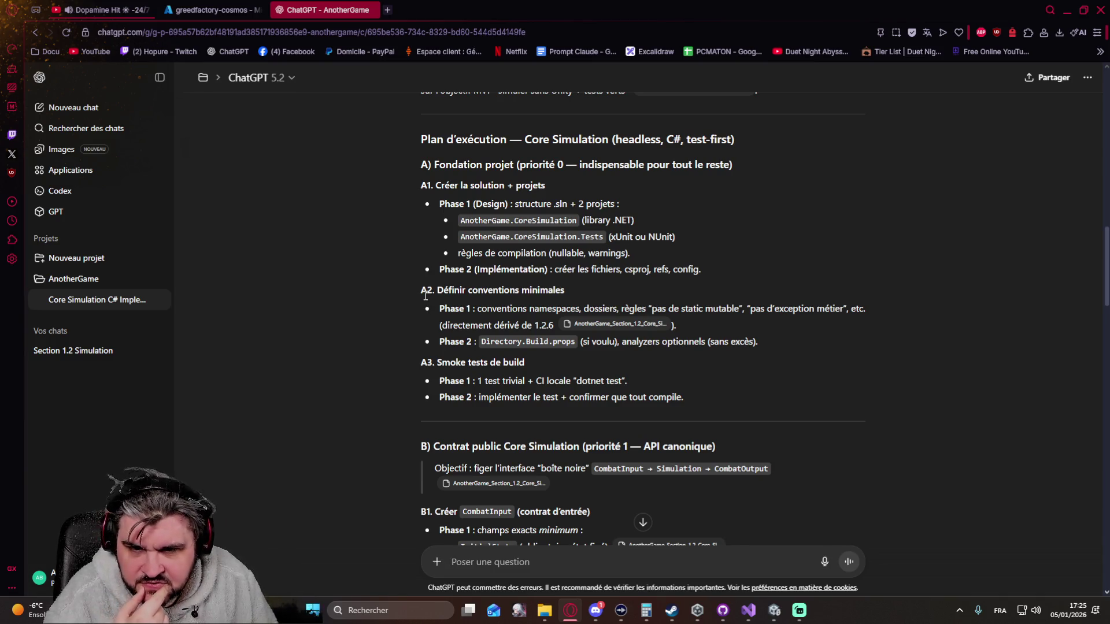
pyautogui.scroll(-2, 426, 296)
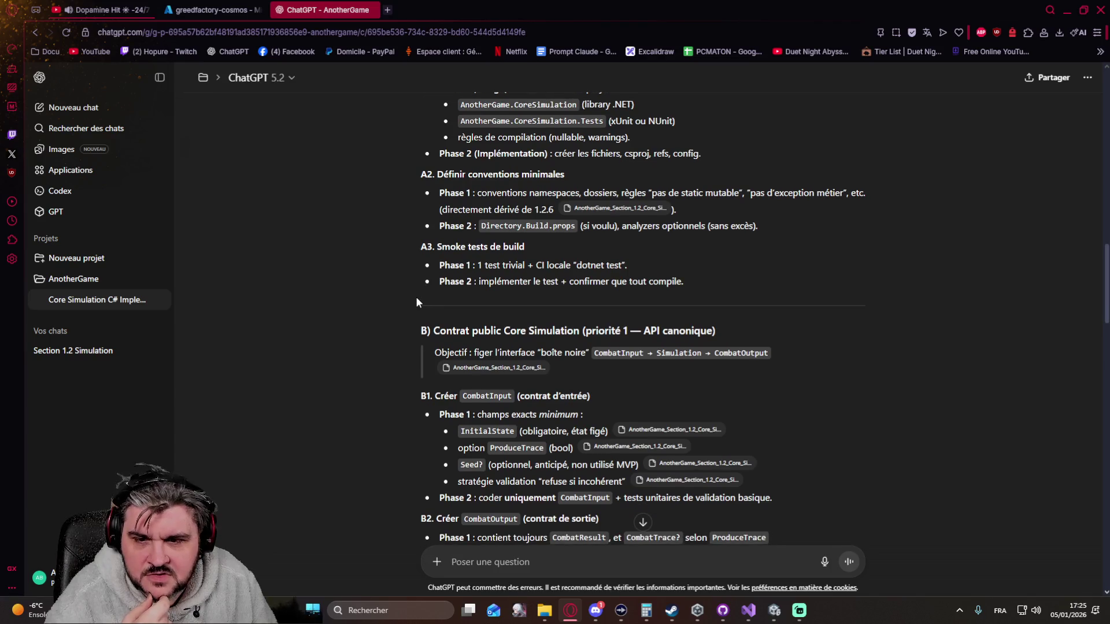
pyautogui.scroll(1, 405, 298)
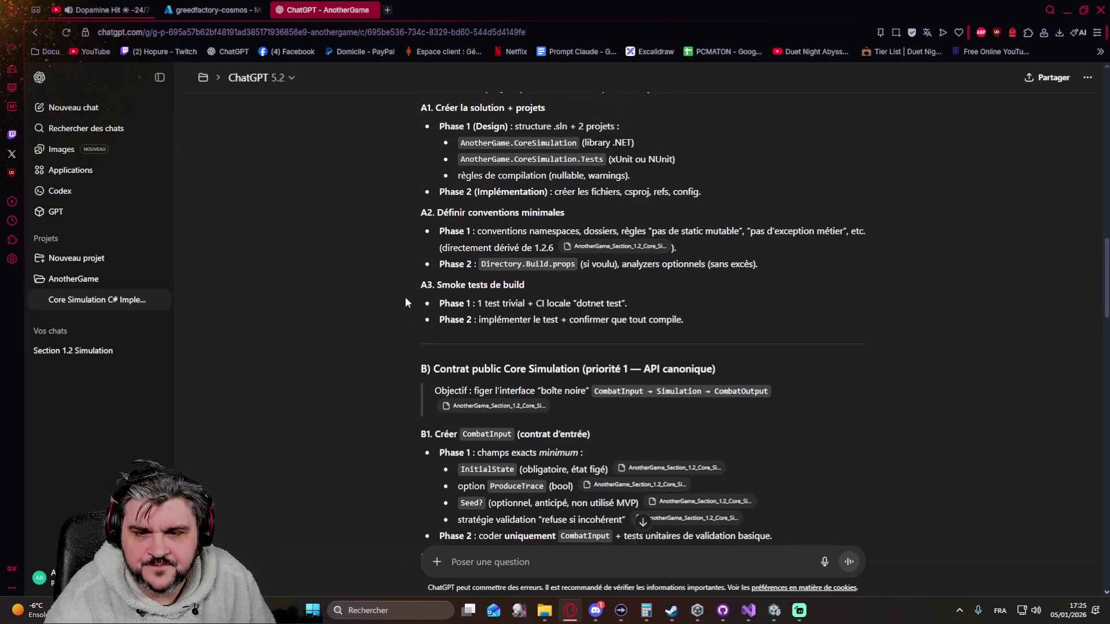
pyautogui.scroll(-3, 405, 301)
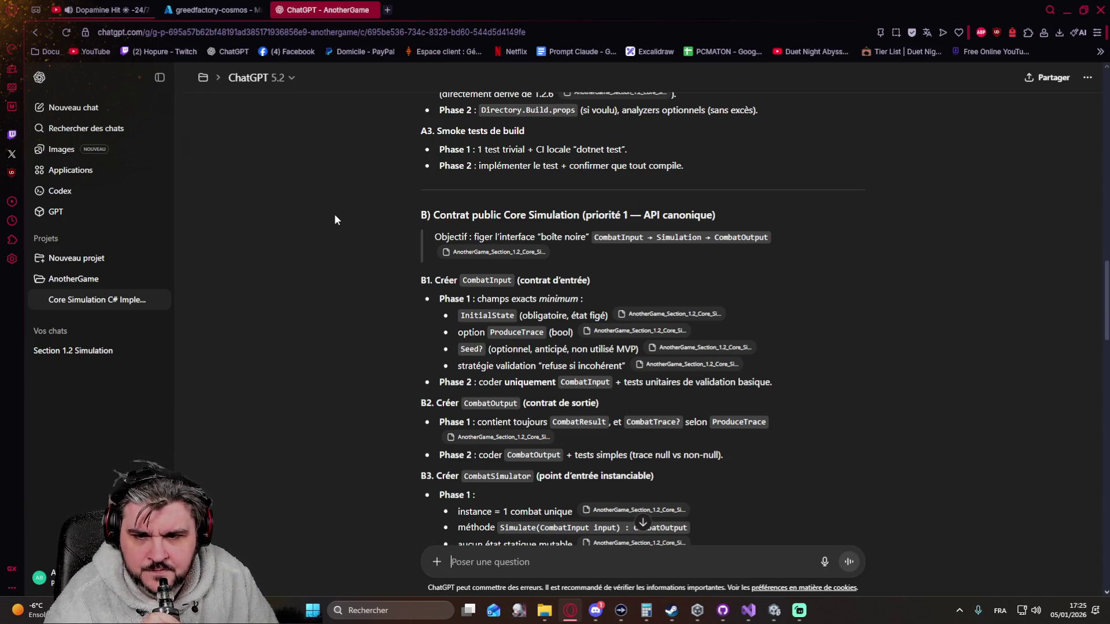
pyautogui.scroll(-2, 369, 271)
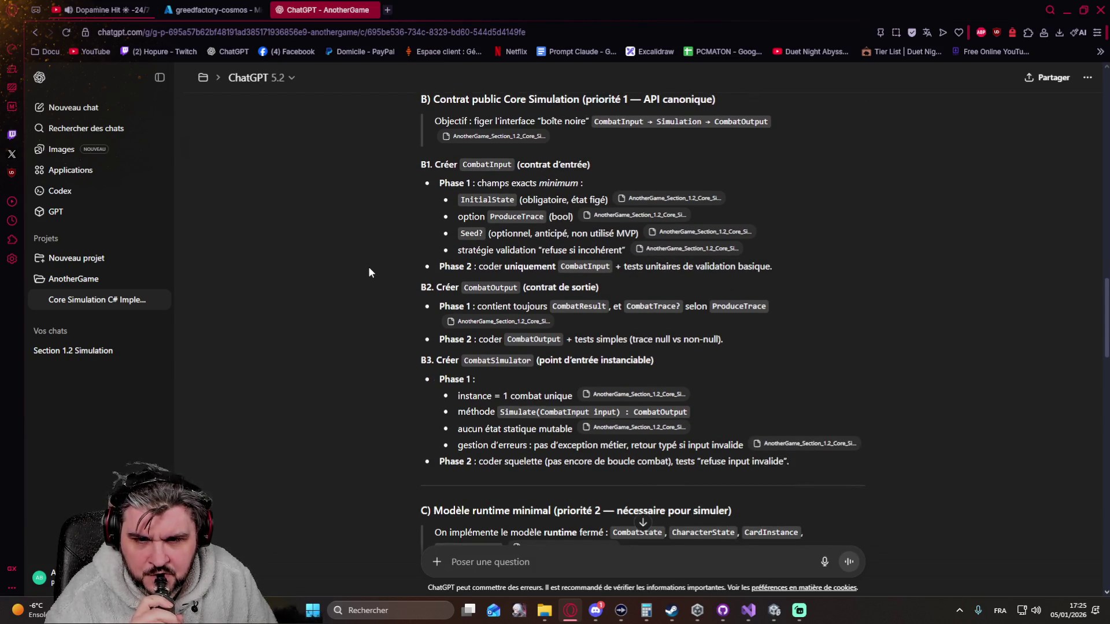
pyautogui.scroll(-2, 369, 268)
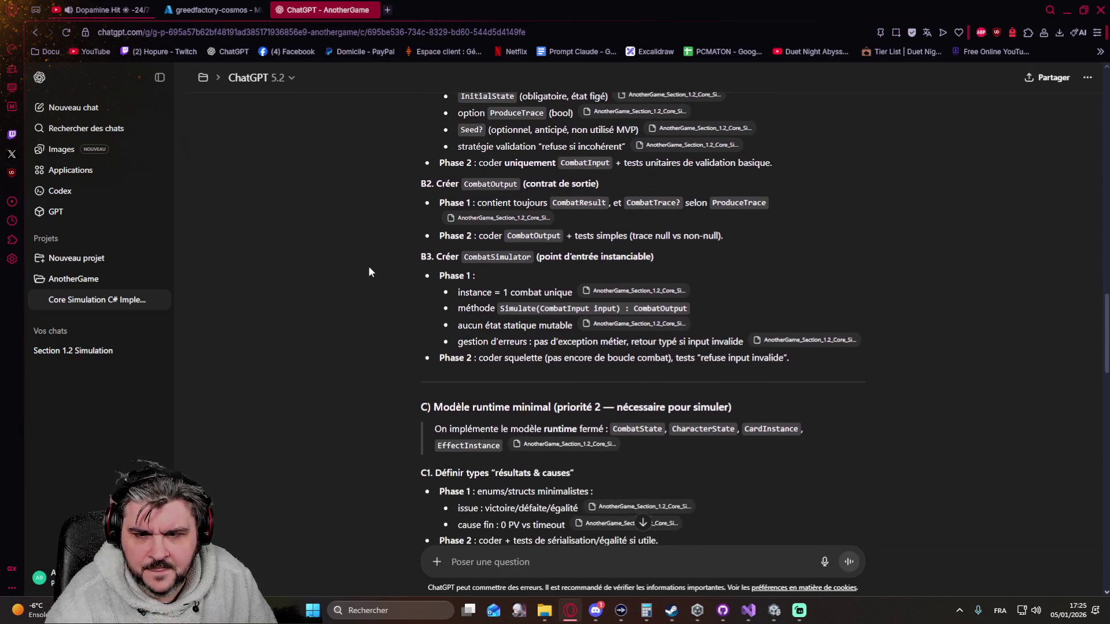
pyautogui.scroll(-5, 369, 272)
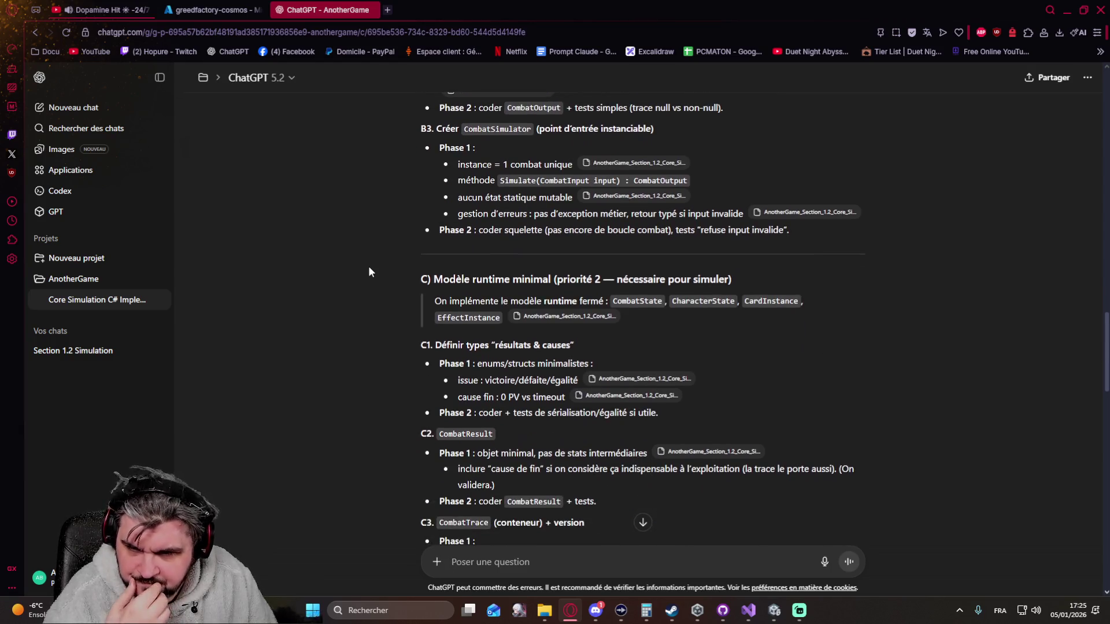
pyautogui.scroll(-4, 370, 272)
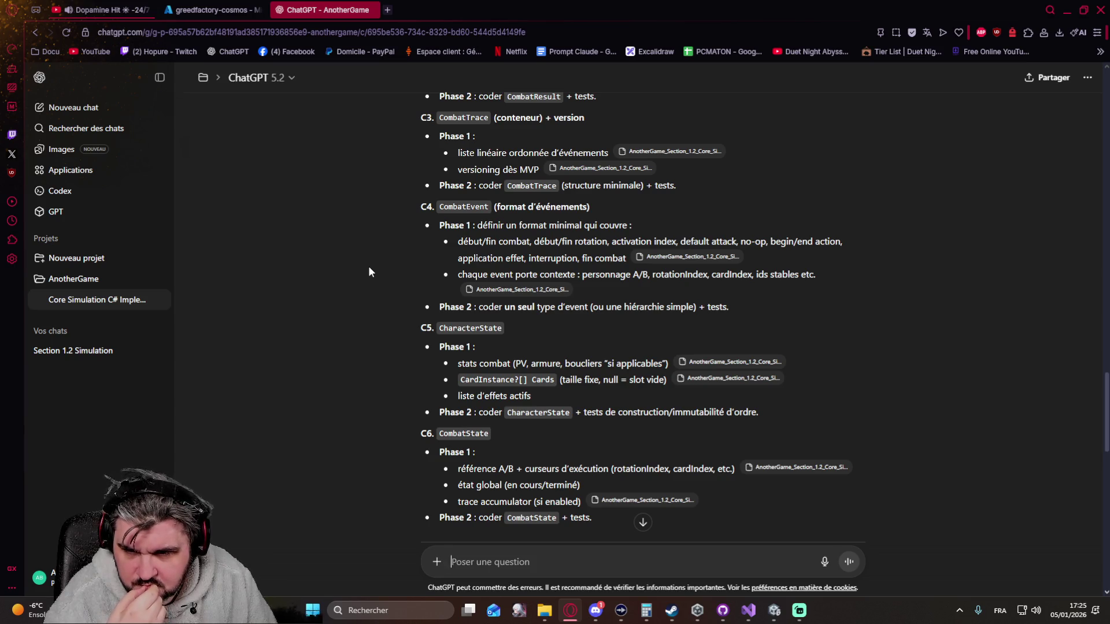
pyautogui.scroll(2, 369, 272)
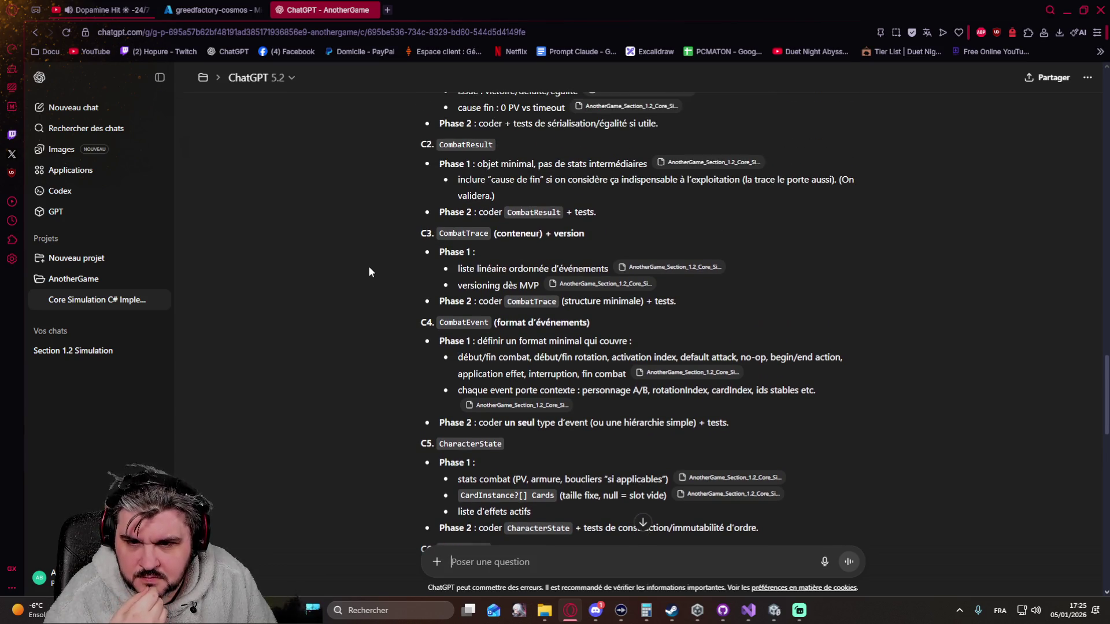
pyautogui.scroll(2, 369, 267)
pyautogui.scroll(-4, 369, 267)
pyautogui.hotkey('alt', 'Tab')
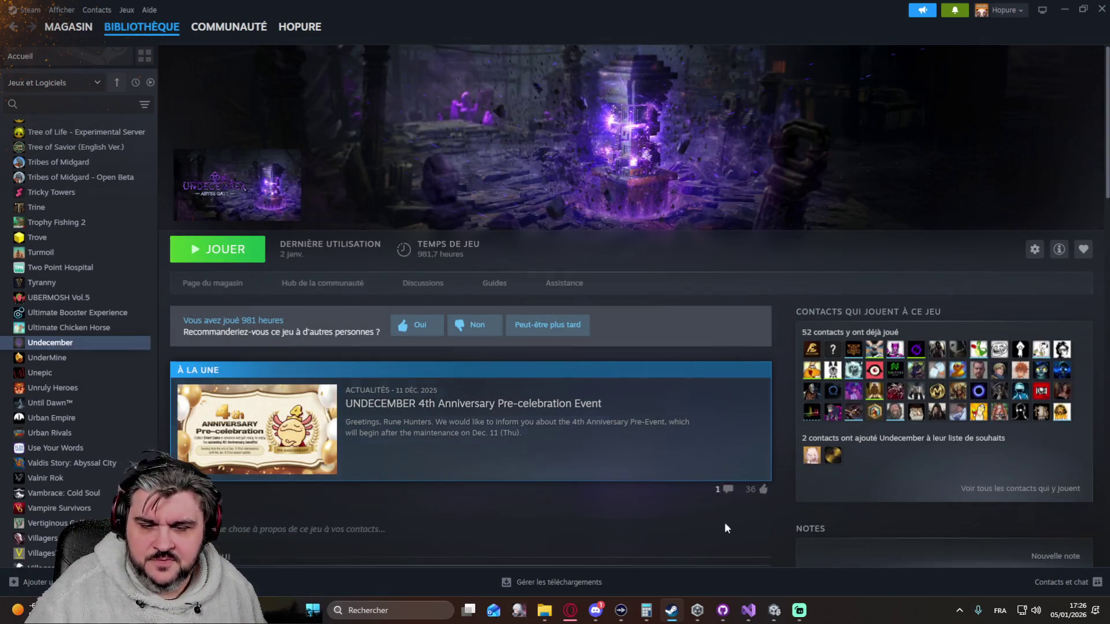
# Launch Undecember from its Steam library page.
pyautogui.click(219, 249)
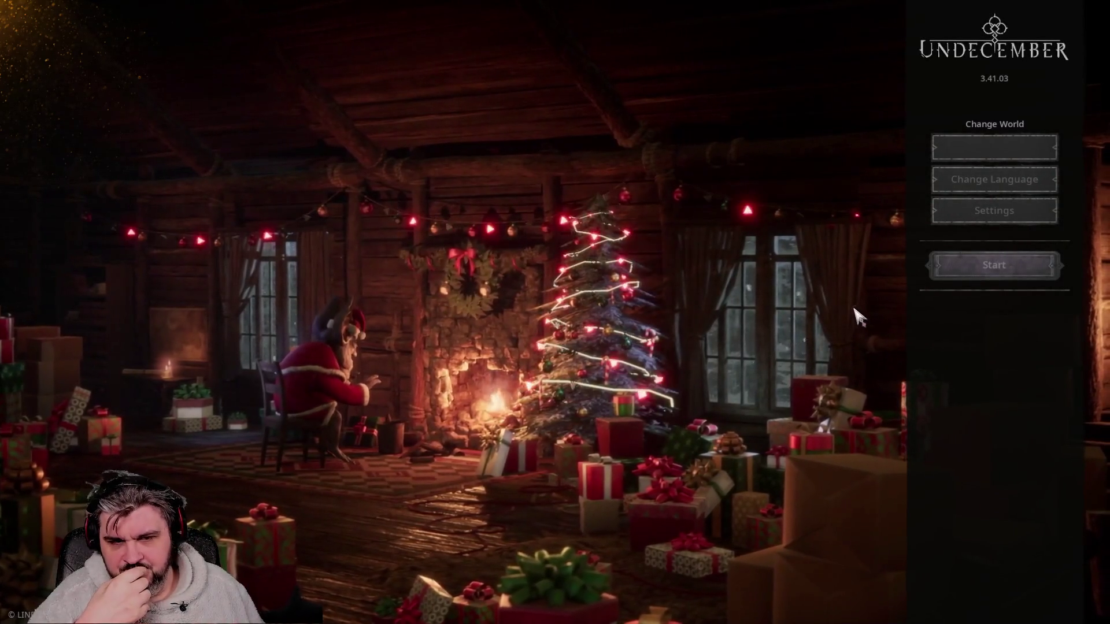
# Start connecting to Undecember from the title screen and mute the Dopamine Hit browser tab.
pyautogui.click(982, 271)
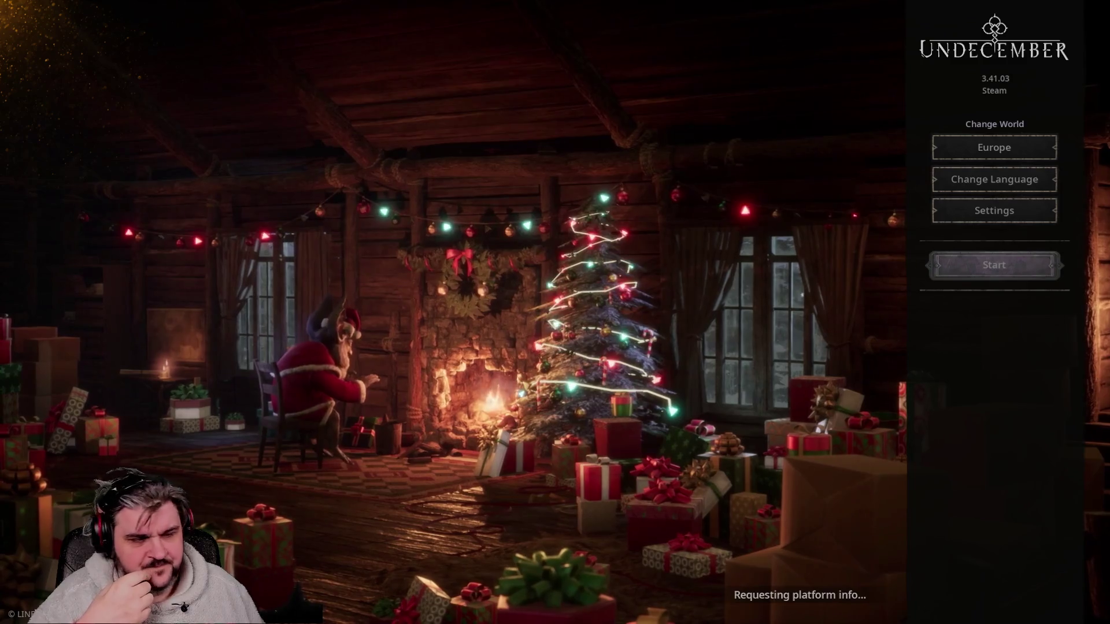
pyautogui.hotkey('alt', 'Tab')
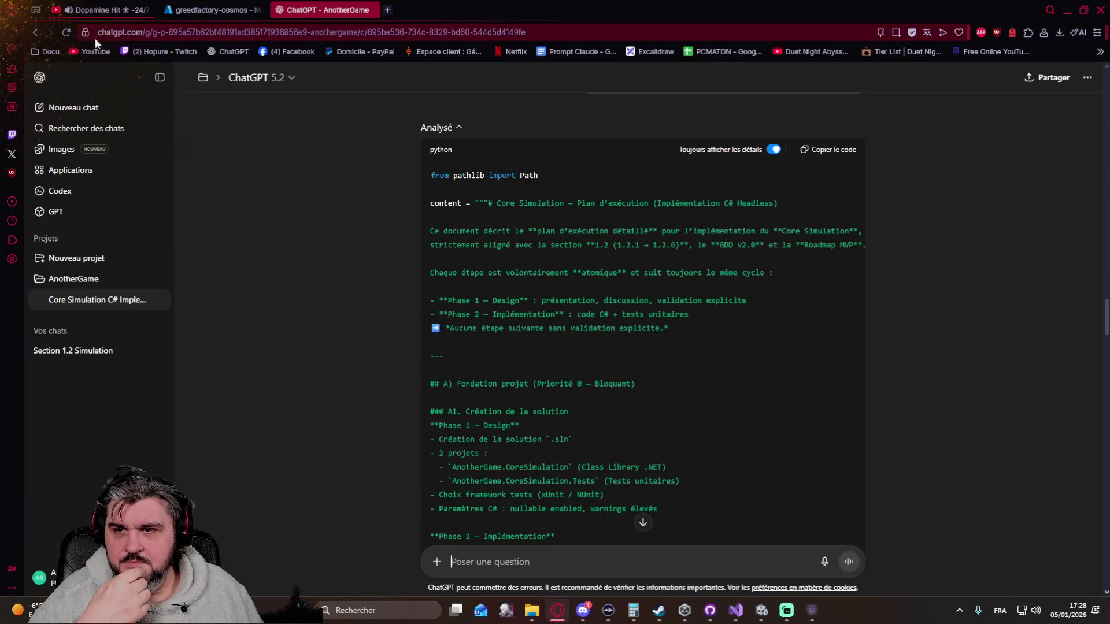
pyautogui.click(69, 10)
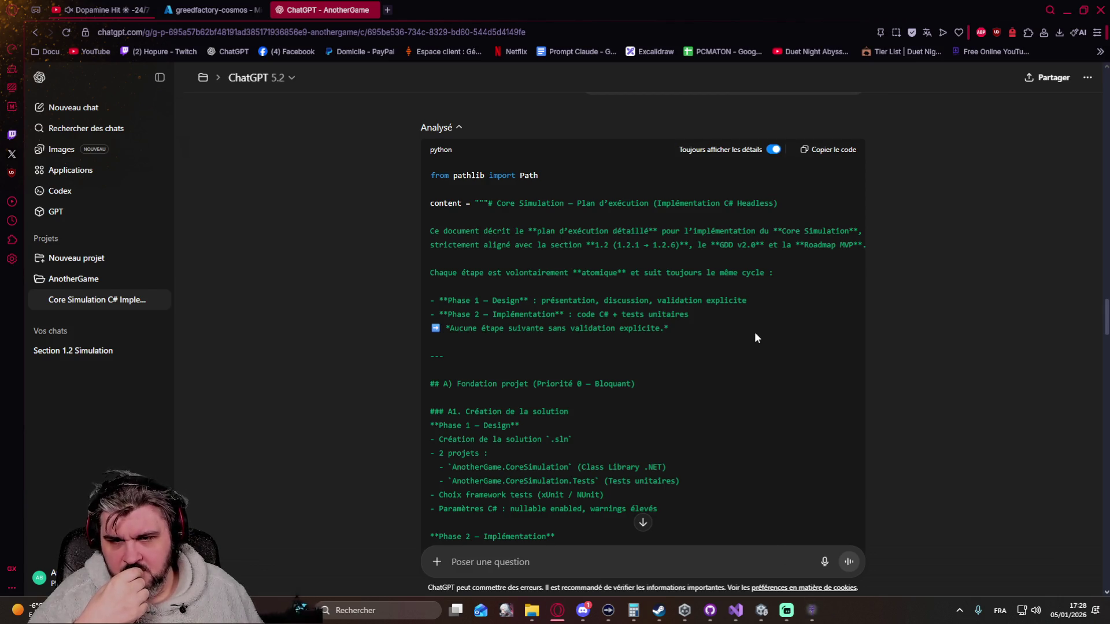
pyautogui.scroll(-5, 893, 338)
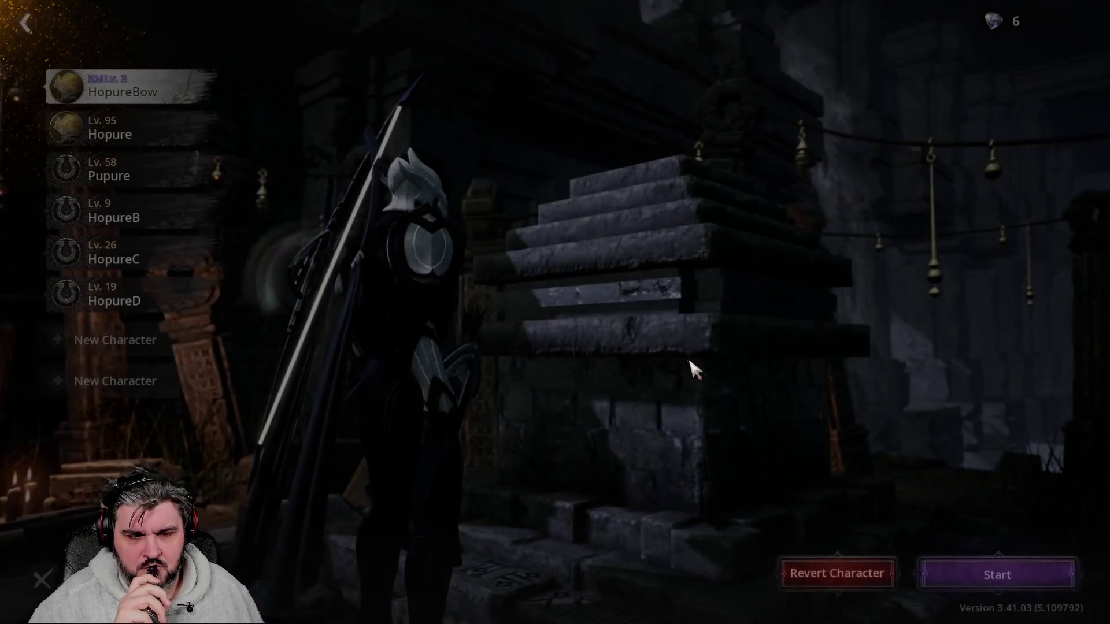
# Enter the game world with the first character and dismiss the event, attendance and purchase-gift popups.
pyautogui.click(1052, 586)
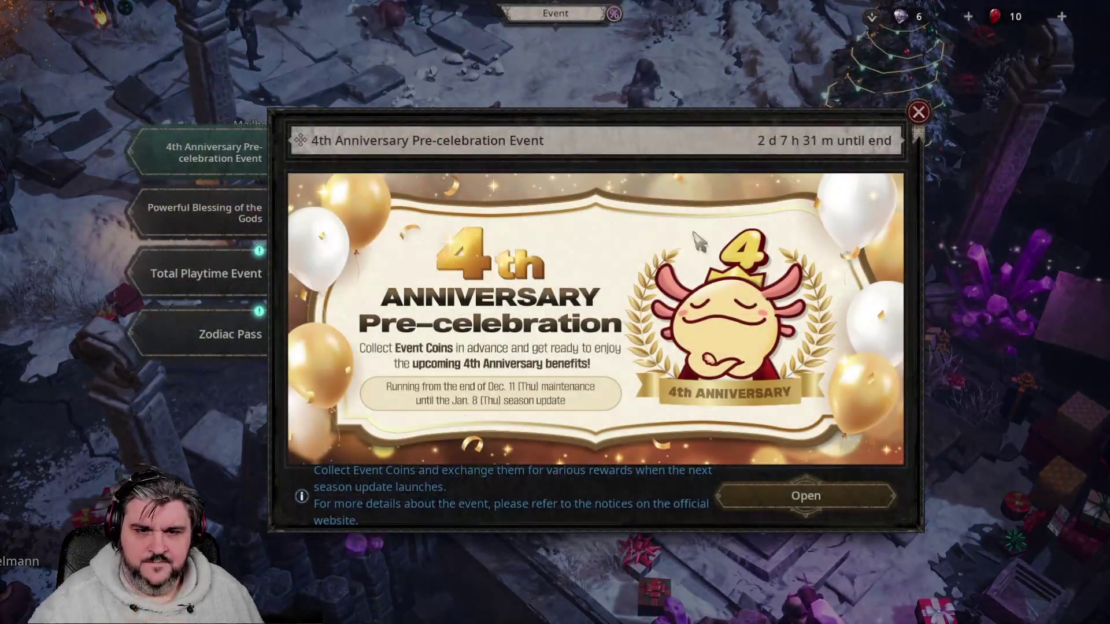
pyautogui.click(919, 116)
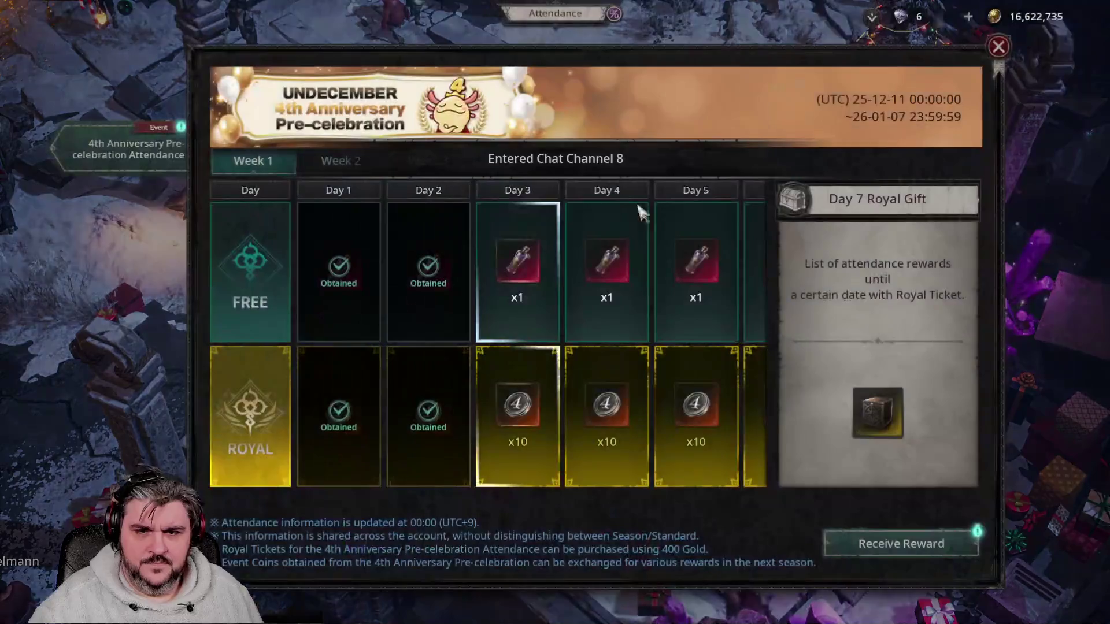
pyautogui.click(998, 49)
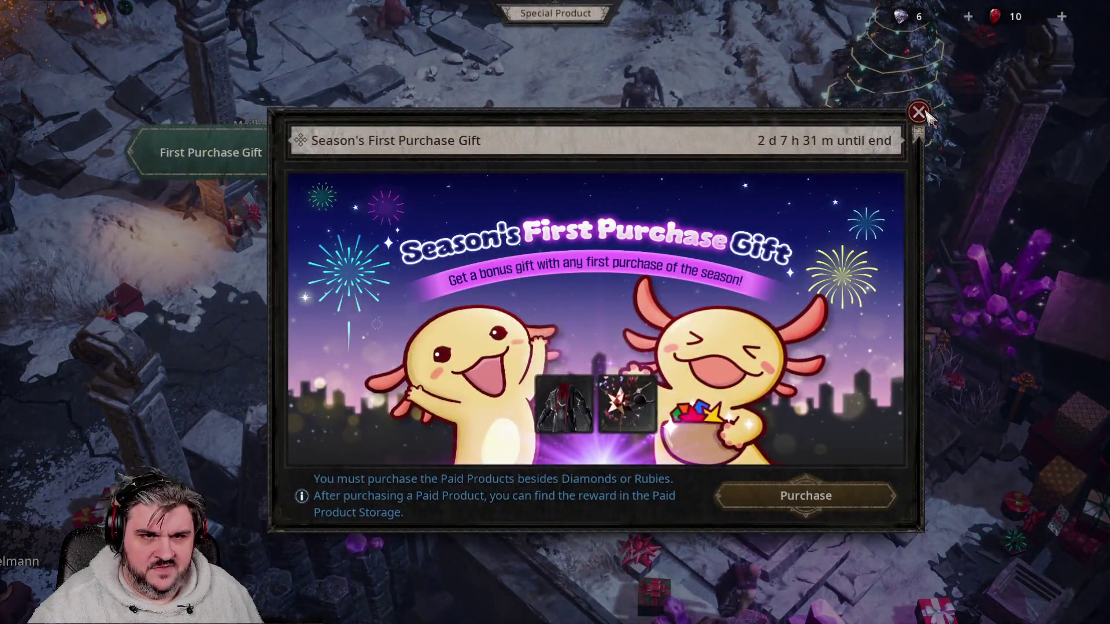
pyautogui.click(918, 111)
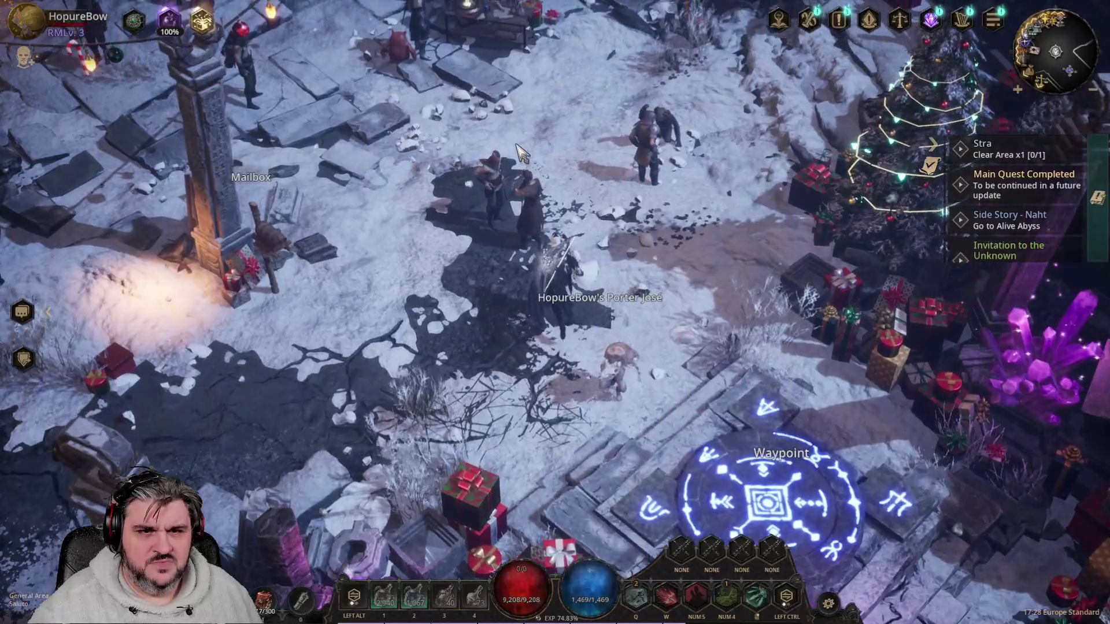
# Walk toward the Chaos Statue, glance at the Wheel of Fate map, then close it.
pyautogui.click(520, 151)
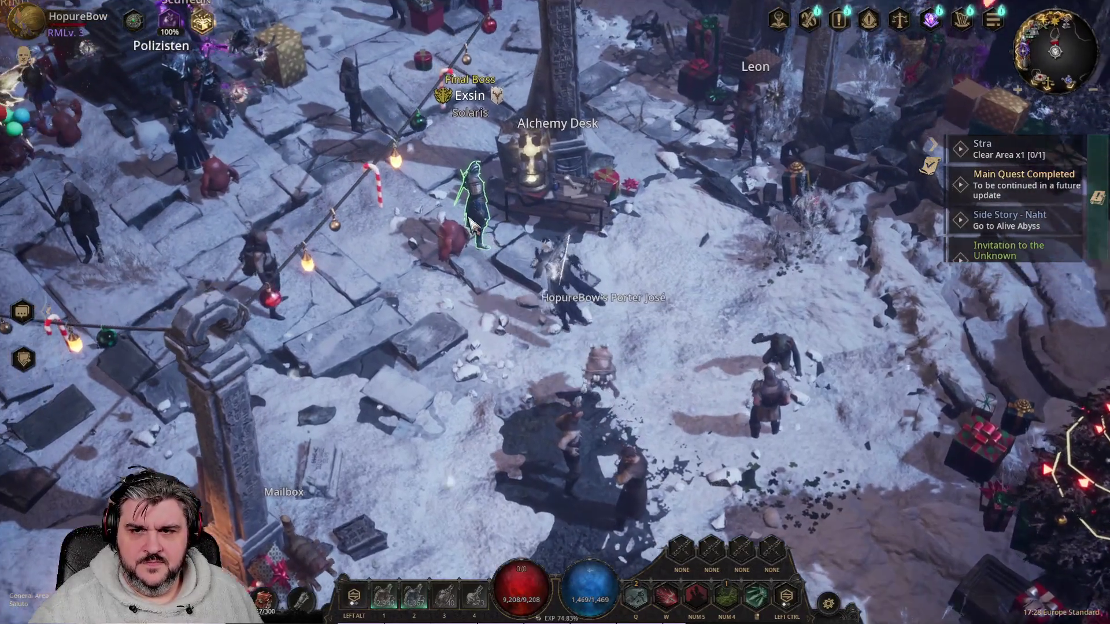
pyautogui.click(469, 222)
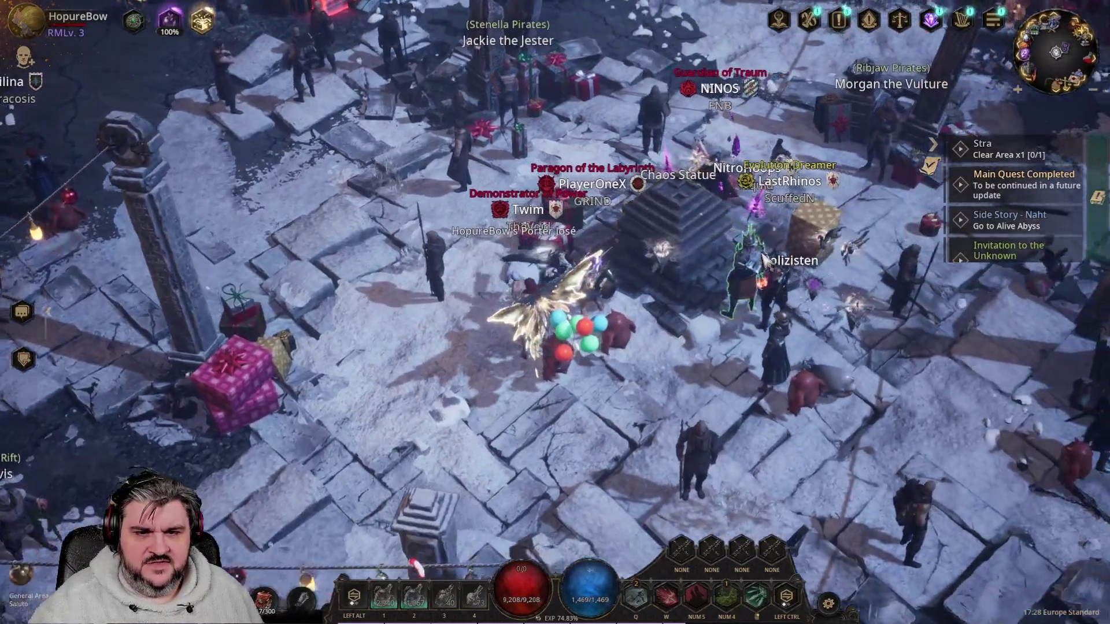
pyautogui.click(763, 258)
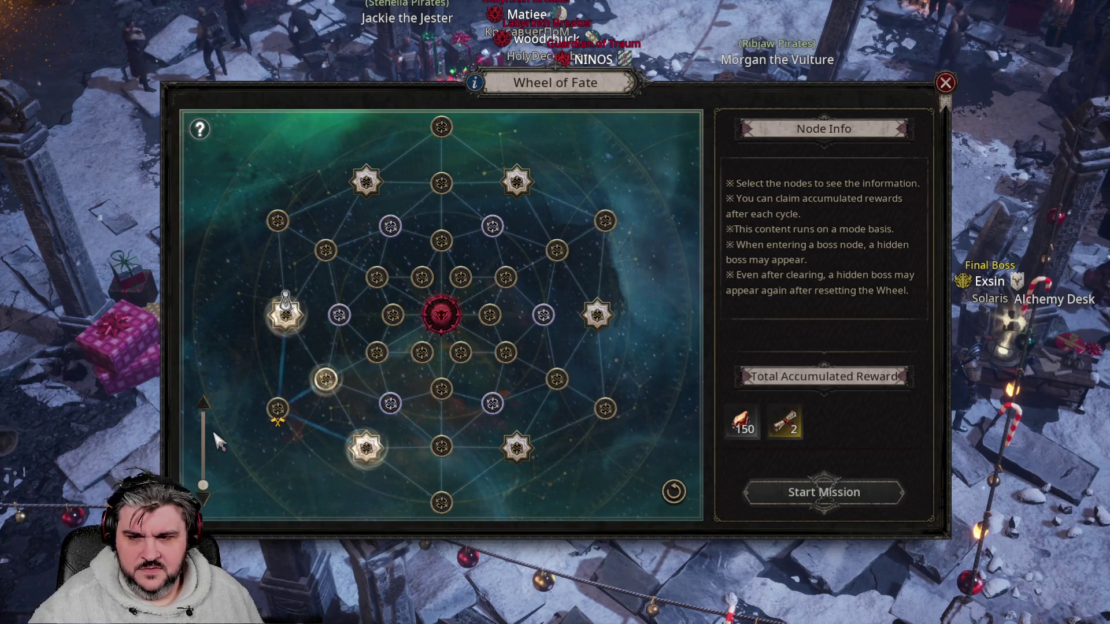
pyautogui.click(202, 468)
pyautogui.click(202, 485)
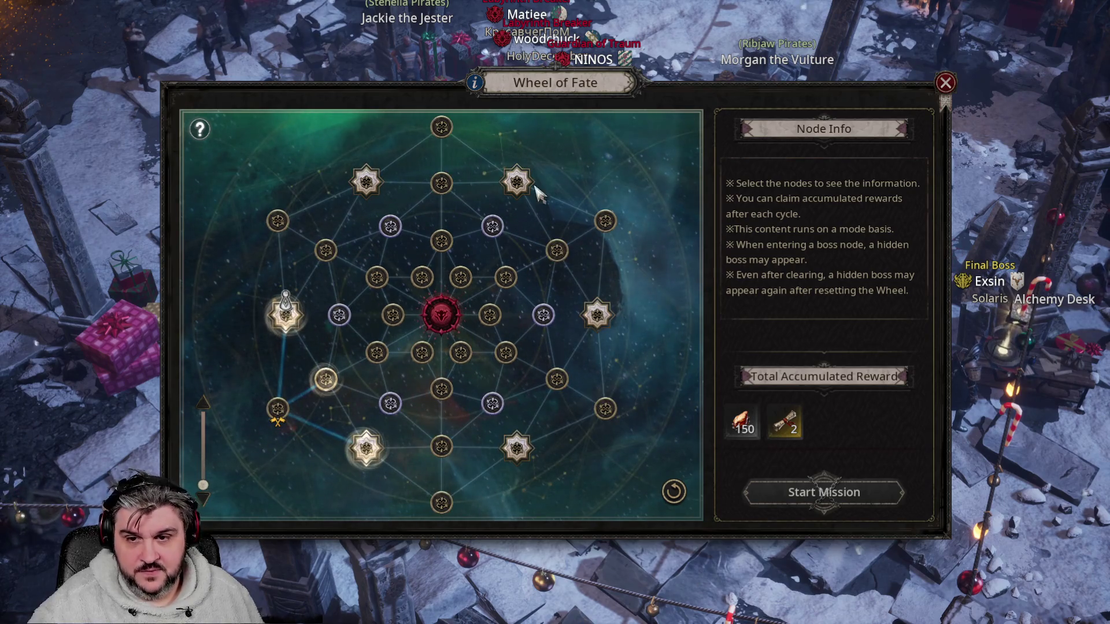
pyautogui.press('Escape')
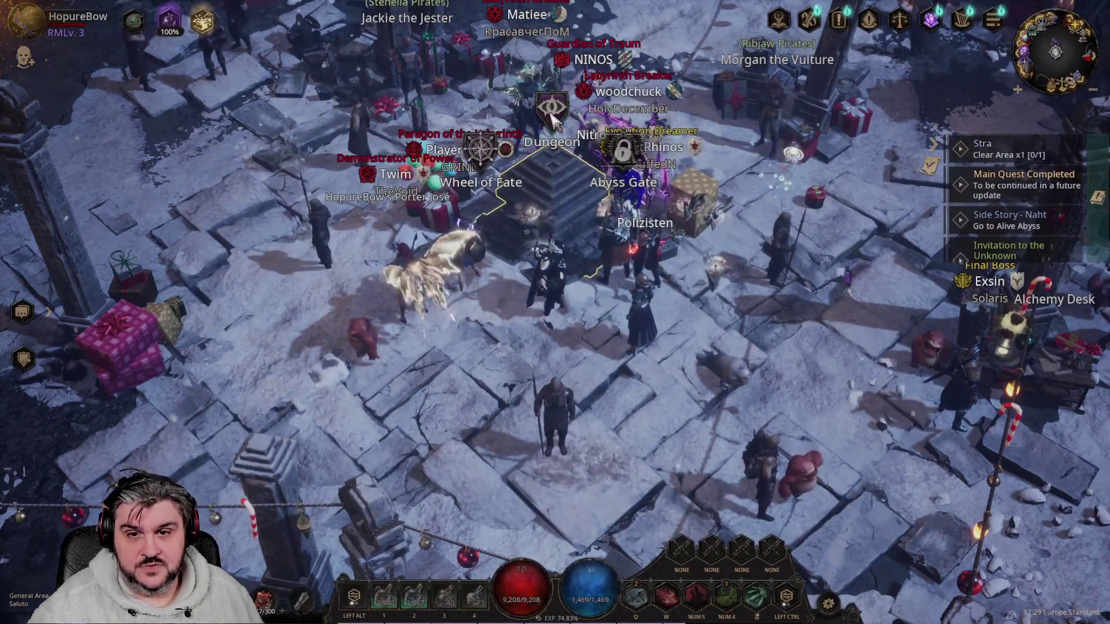
# Open the Chaos Dungeon panel and inspect the Tier 8 Maggot chaos card.
pyautogui.click(552, 113)
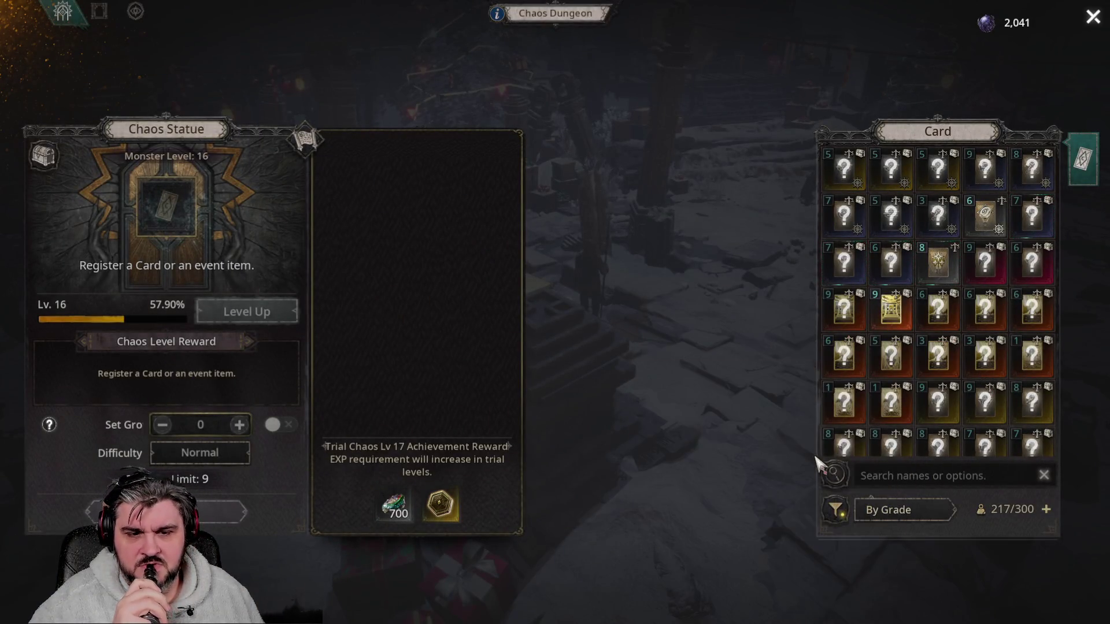
pyautogui.scroll(-2, 981, 379)
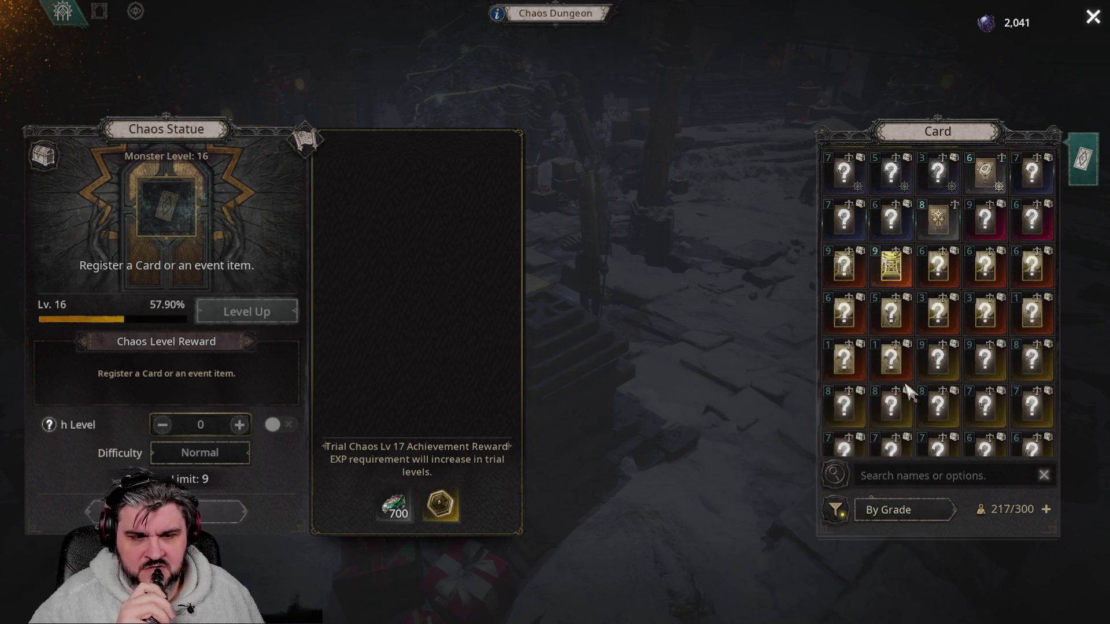
pyautogui.click(1030, 338)
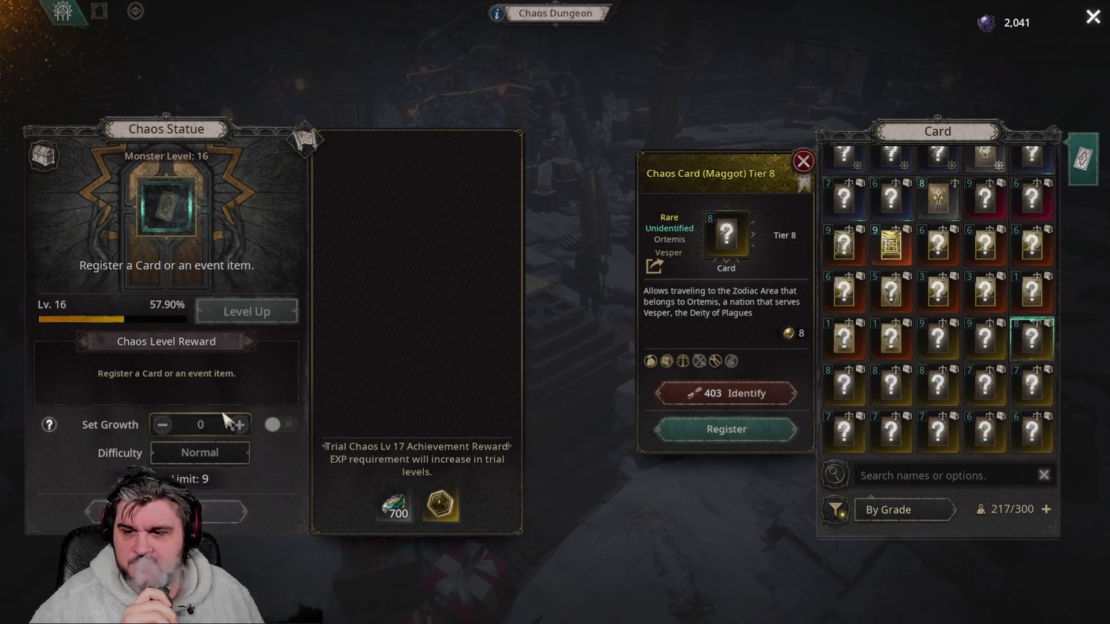
# Register the Maggot Tier 8 card, settle the growth level back at 0, and activate the portal.
pyautogui.rightClick(1024, 350)
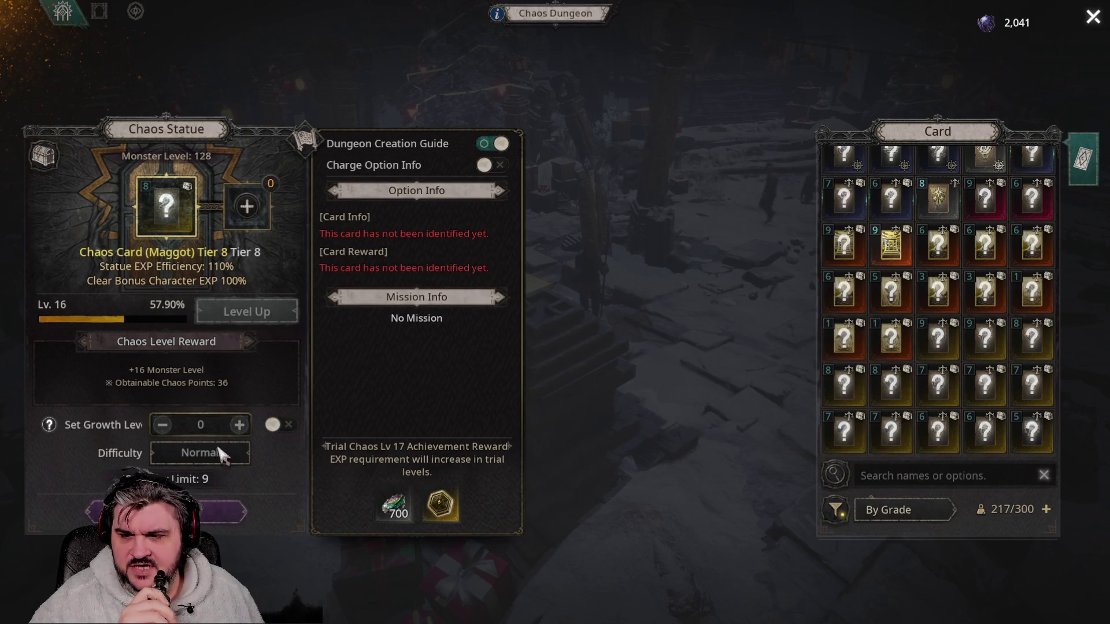
pyautogui.click(238, 425)
pyautogui.click(239, 425)
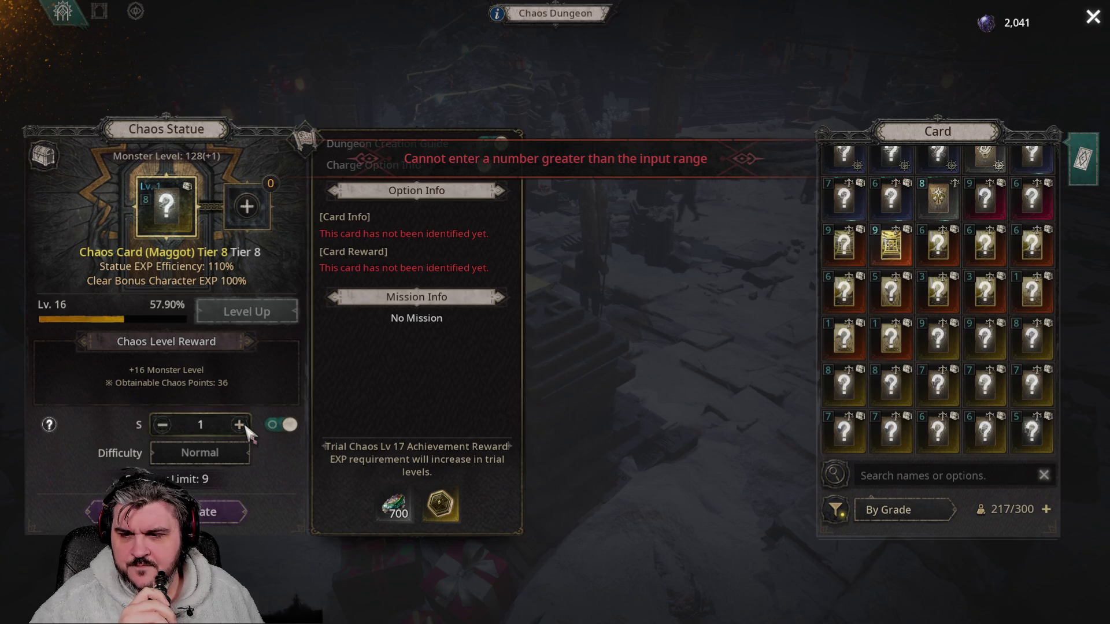
pyautogui.click(239, 425)
pyautogui.click(238, 425)
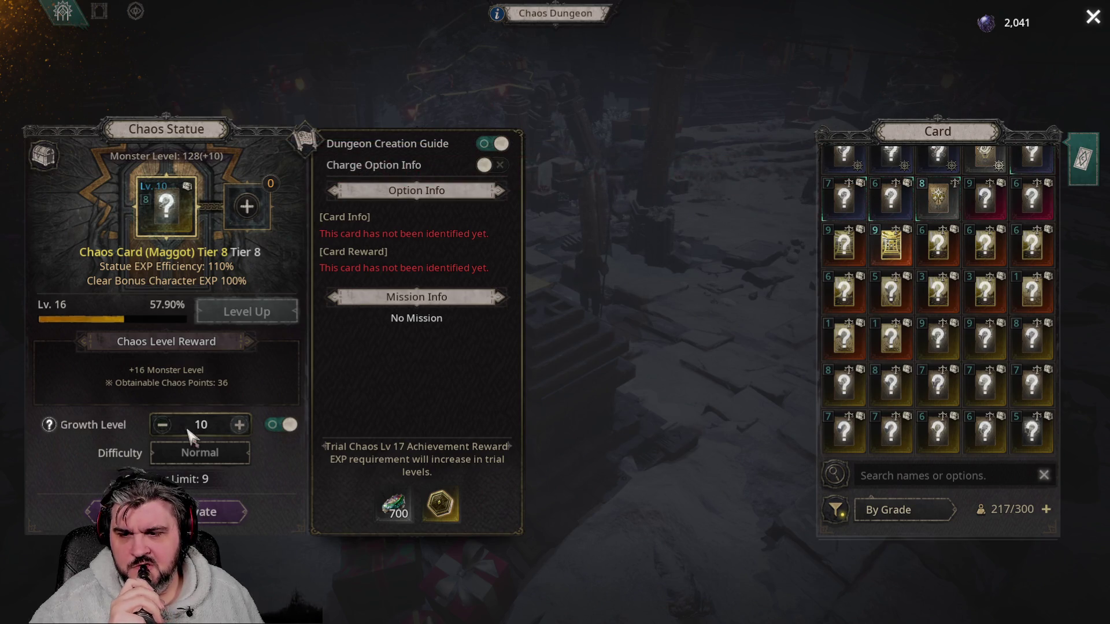
pyautogui.click(162, 427)
pyautogui.click(162, 427)
pyautogui.click(163, 426)
pyautogui.click(162, 426)
pyautogui.click(162, 426)
pyautogui.click(163, 426)
pyautogui.click(223, 511)
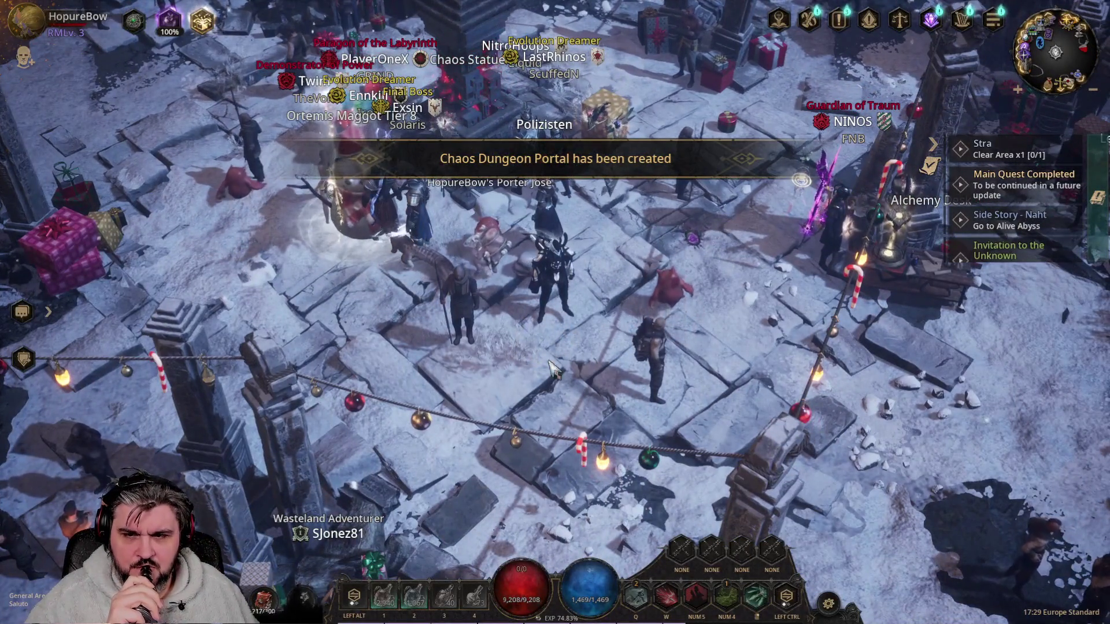
# Enter the Chaos Dungeon portal and advance into the first enemies.
pyautogui.click(503, 297)
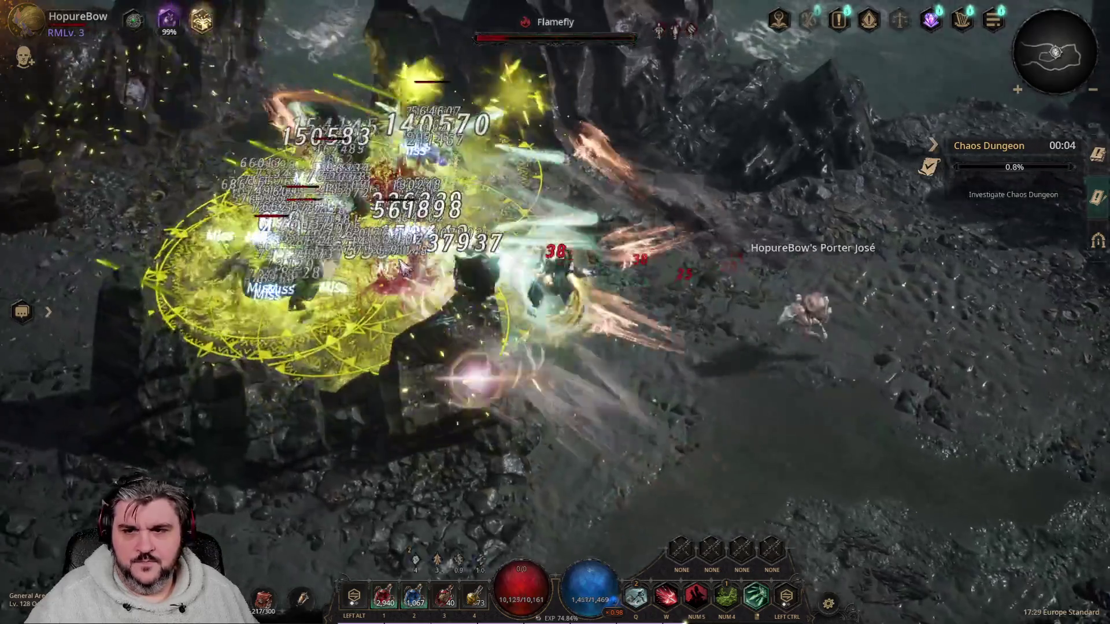
pyautogui.click(403, 266)
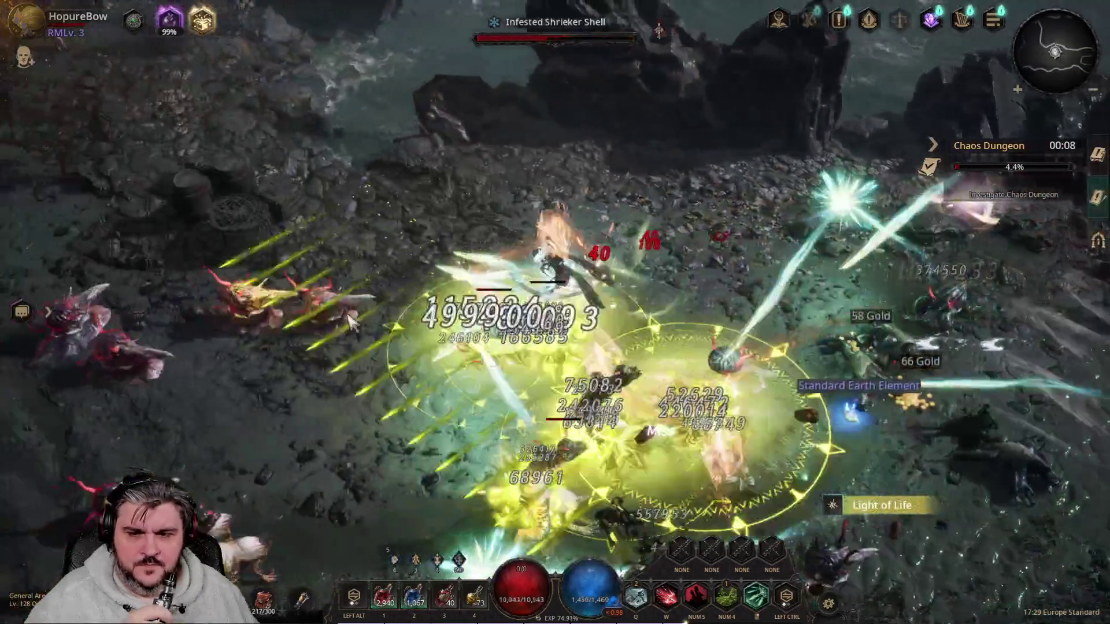
pyautogui.click(351, 322)
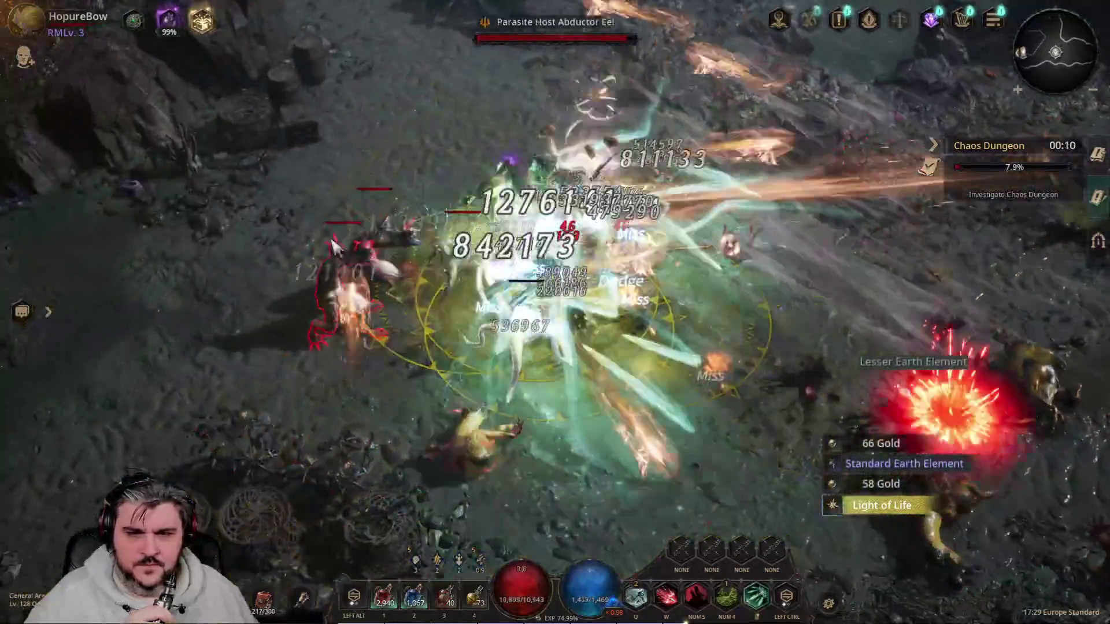
pyautogui.click(333, 246)
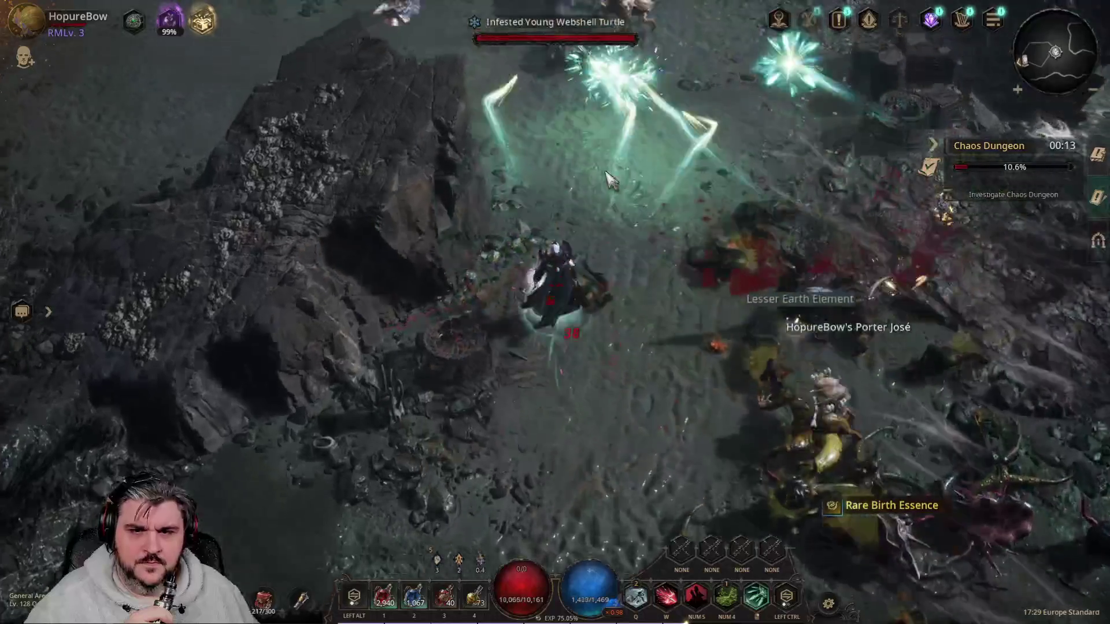
pyautogui.rightClick(613, 180)
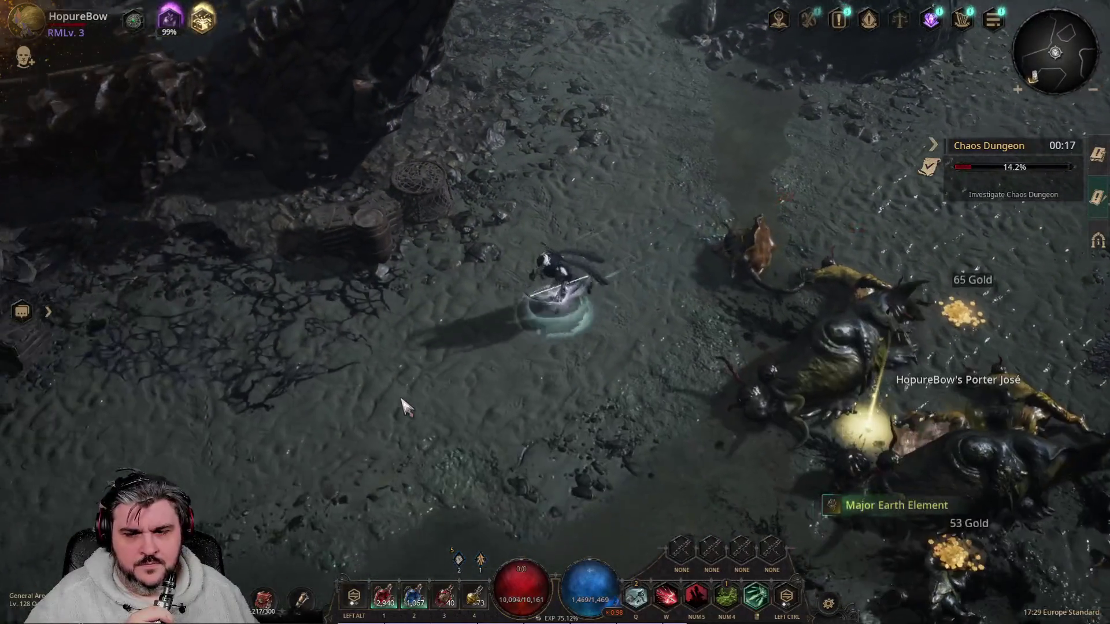
# Fight through the monster packs with area skills, pushing toward the Stormbeak boss.
pyautogui.rightClick(373, 388)
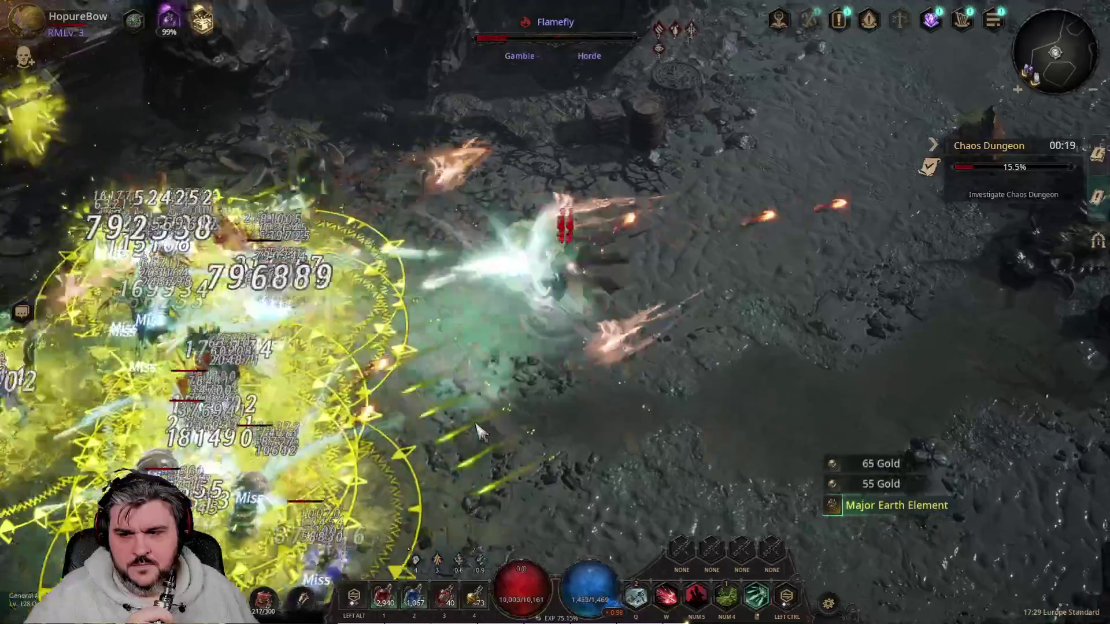
pyautogui.rightClick(420, 388)
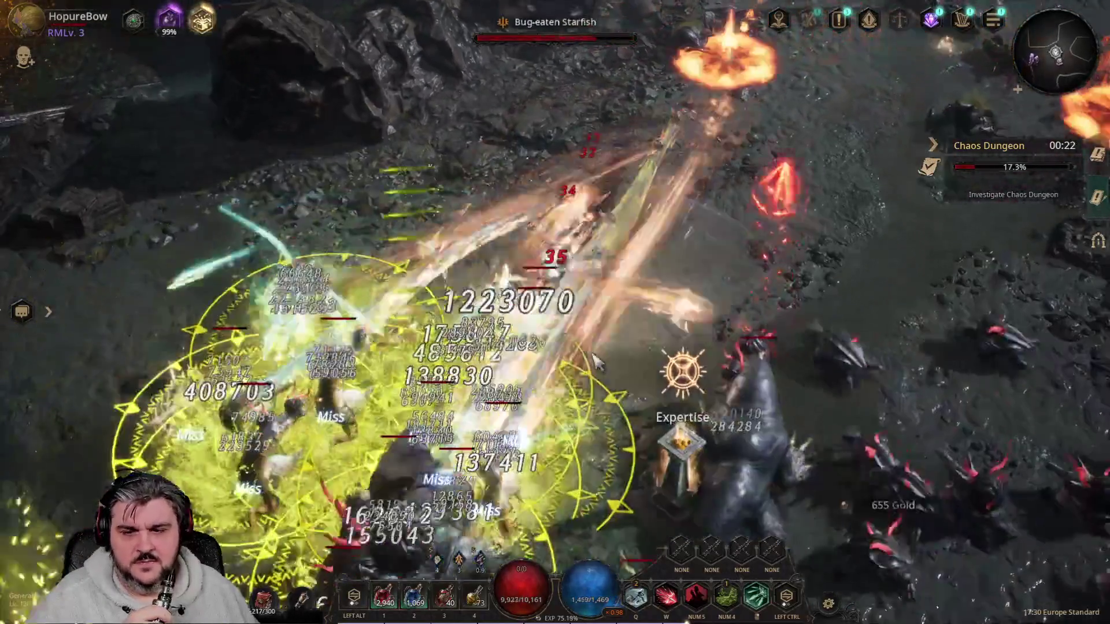
pyautogui.rightClick(592, 359)
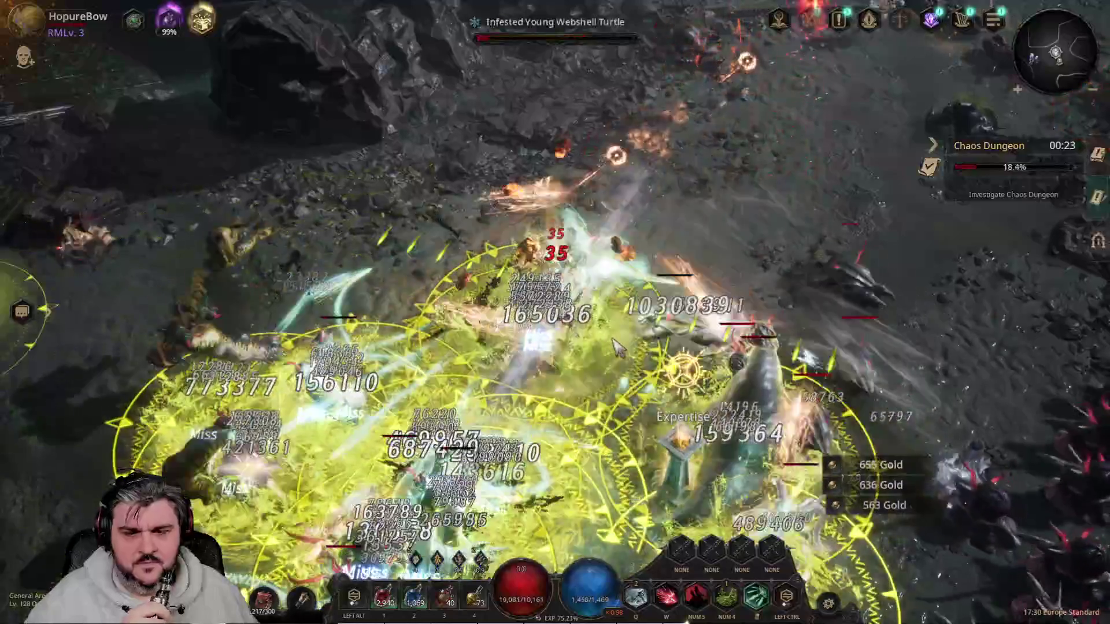
pyautogui.press('q')
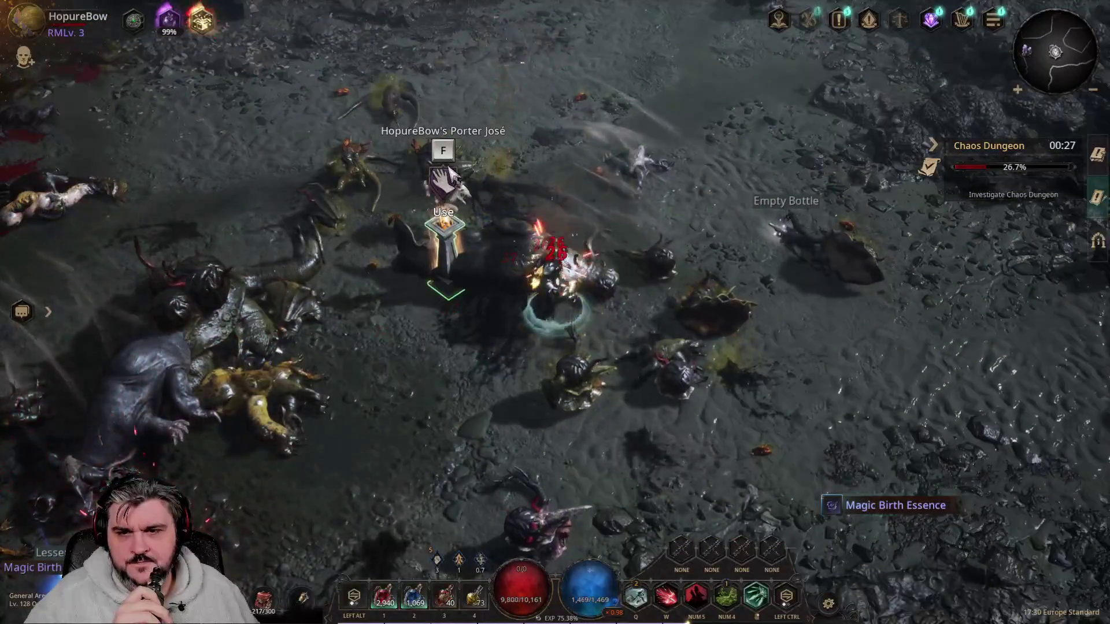
pyautogui.rightClick(420, 327)
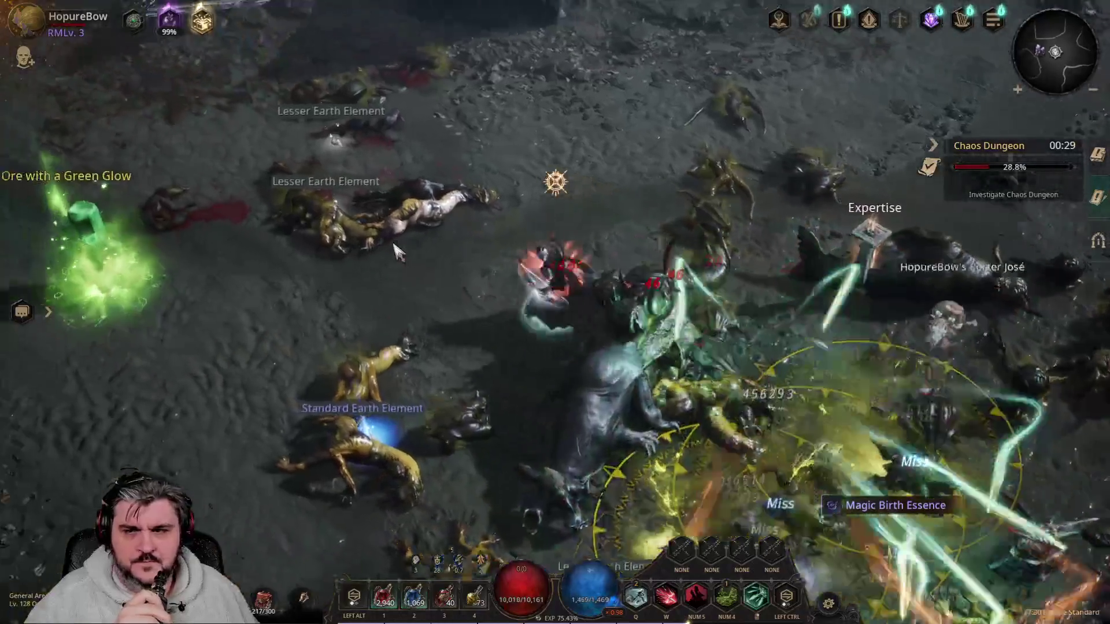
pyautogui.rightClick(397, 252)
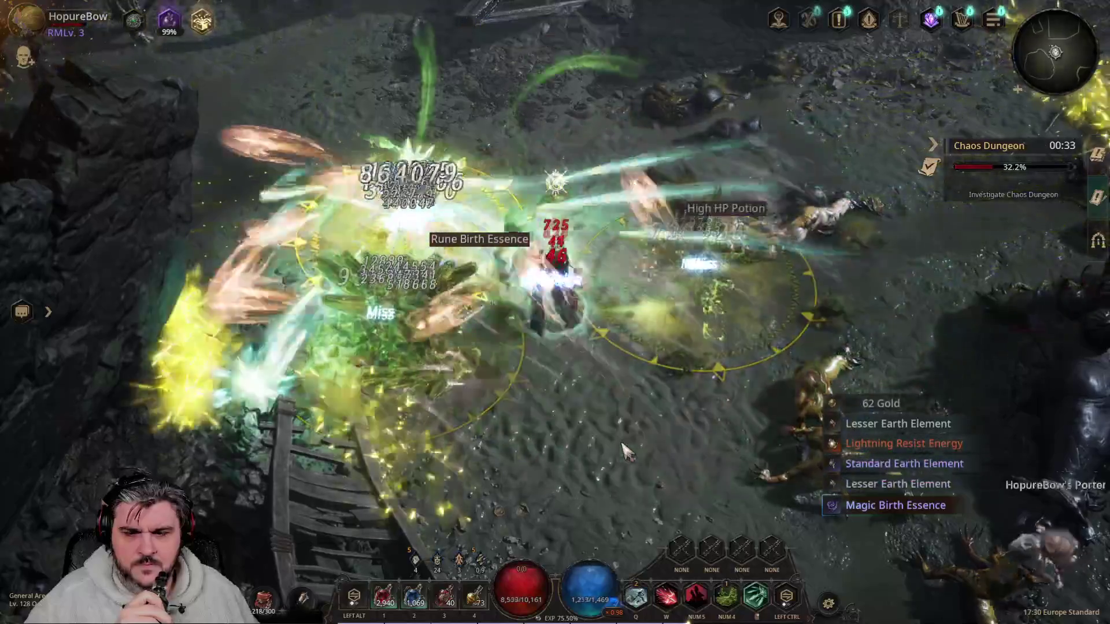
pyautogui.rightClick(460, 178)
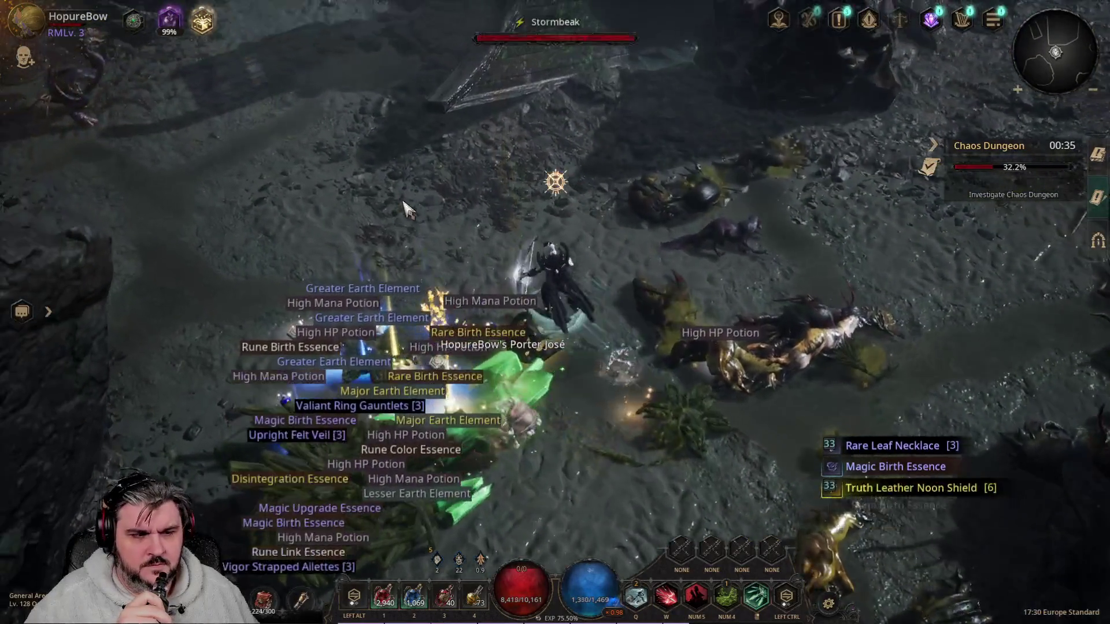
pyautogui.rightClick(403, 224)
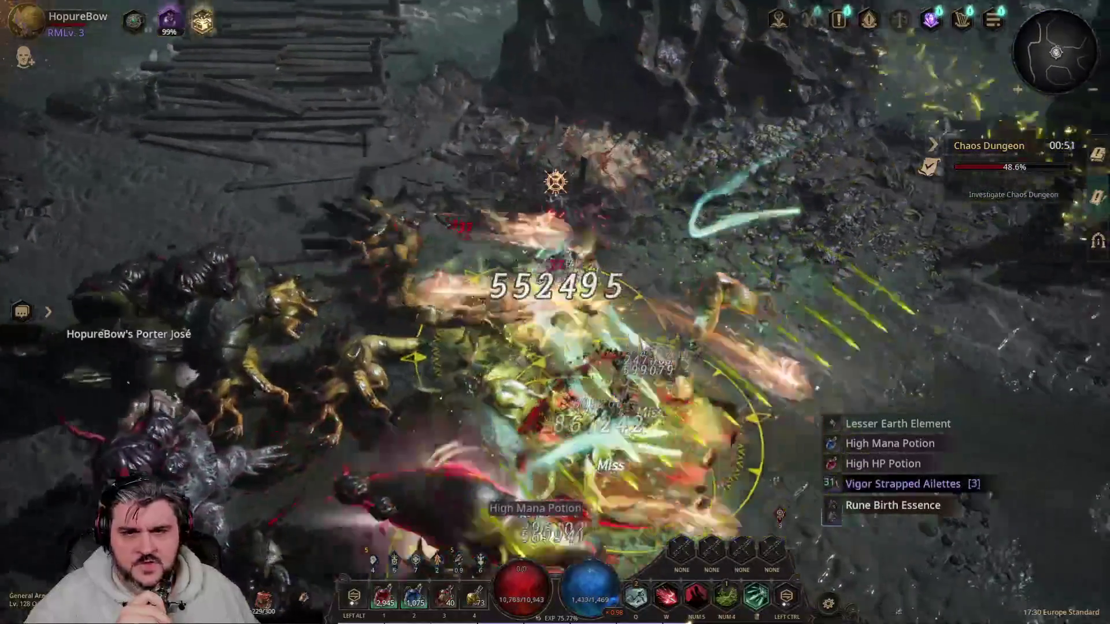
# Push deeper into the dungeon, casting the rune-circle skill on the enemies.
pyautogui.click(682, 370)
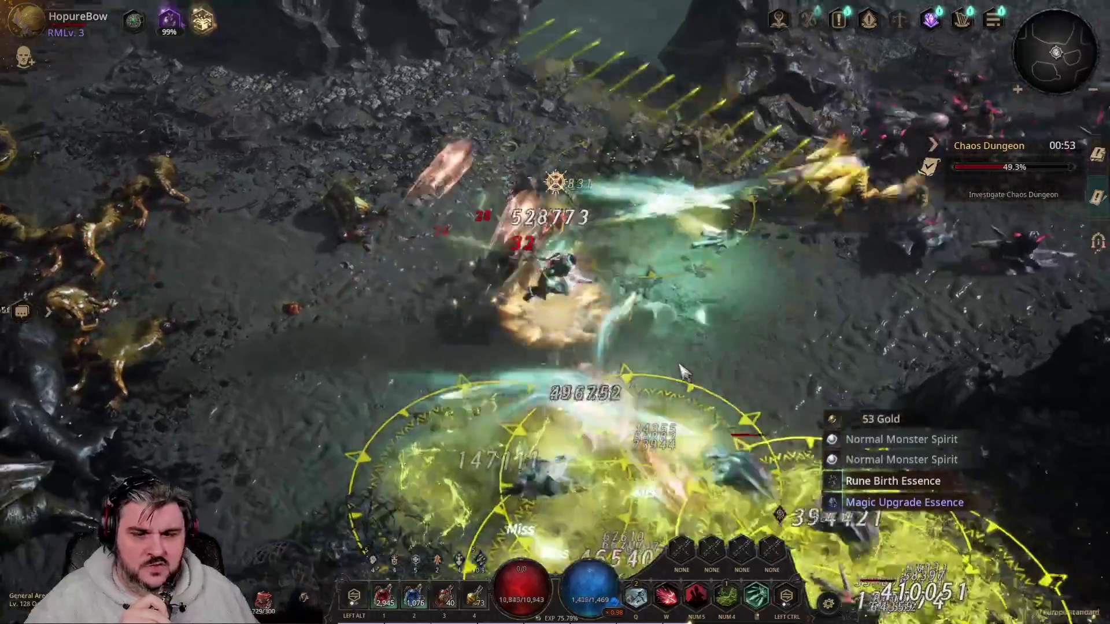
pyautogui.press('KP_4')
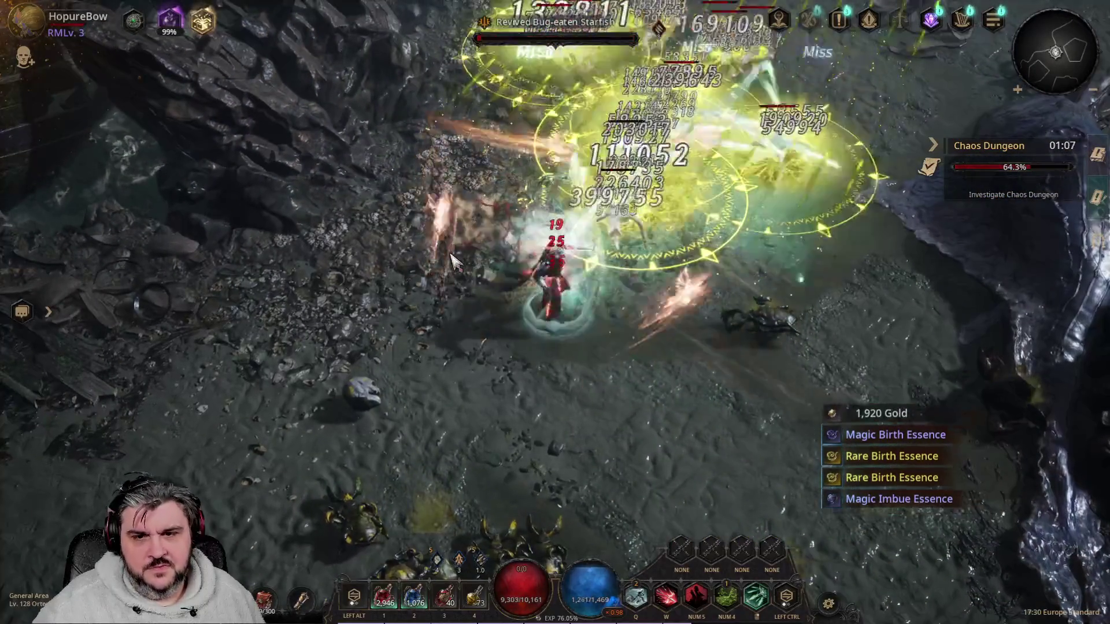
pyautogui.click(381, 405)
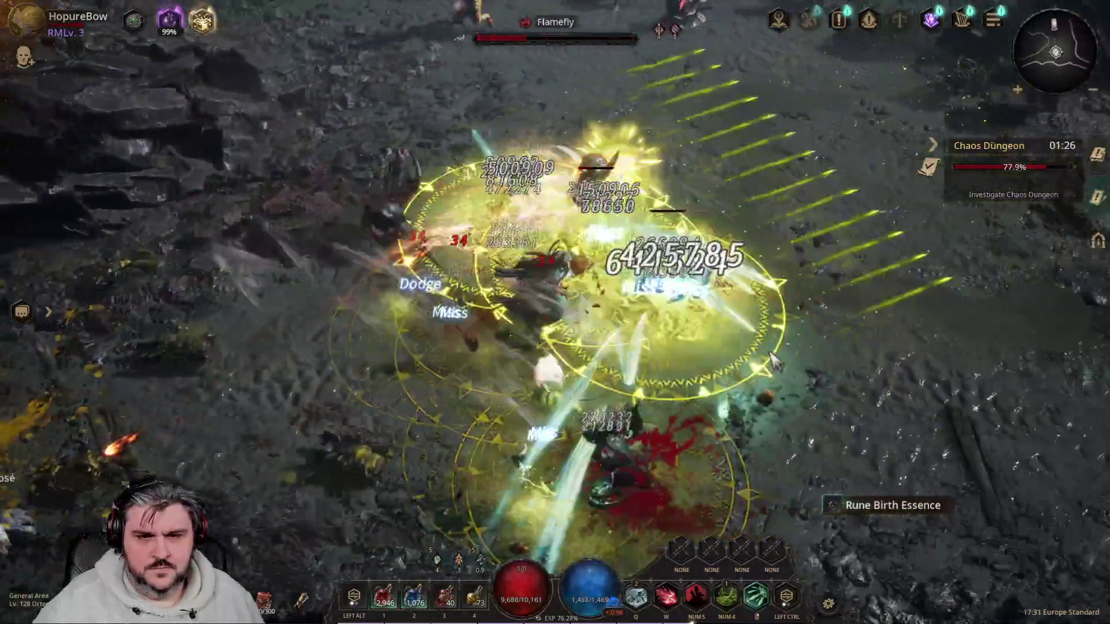
# Cross the wooden bridge, beat the Revived Parasite Host and clear the last monsters.
pyautogui.rightClick(775, 361)
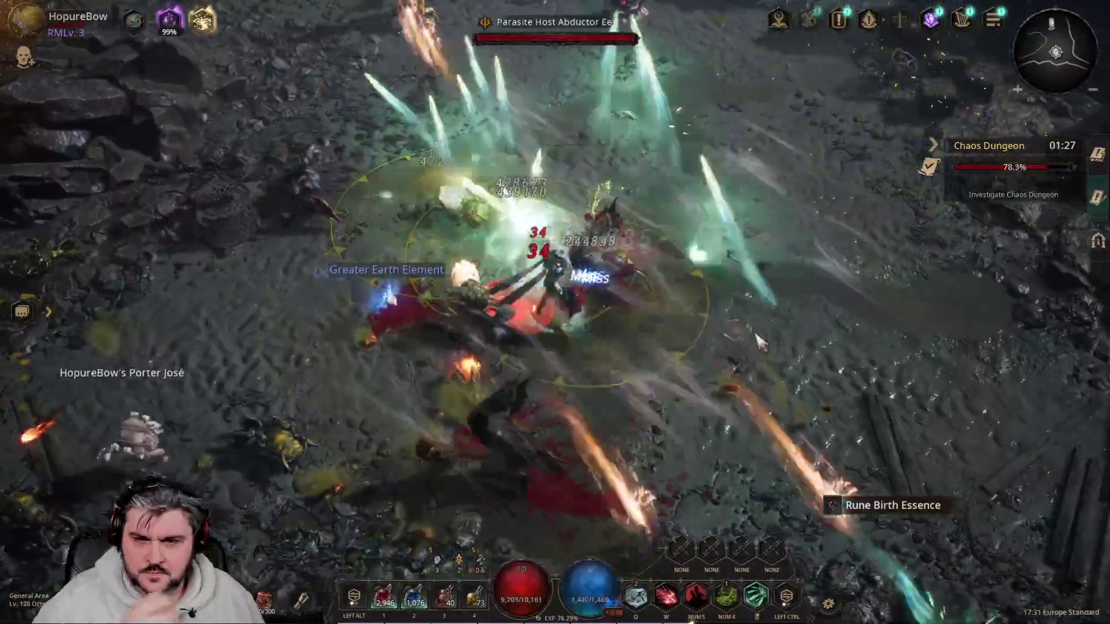
pyautogui.rightClick(646, 352)
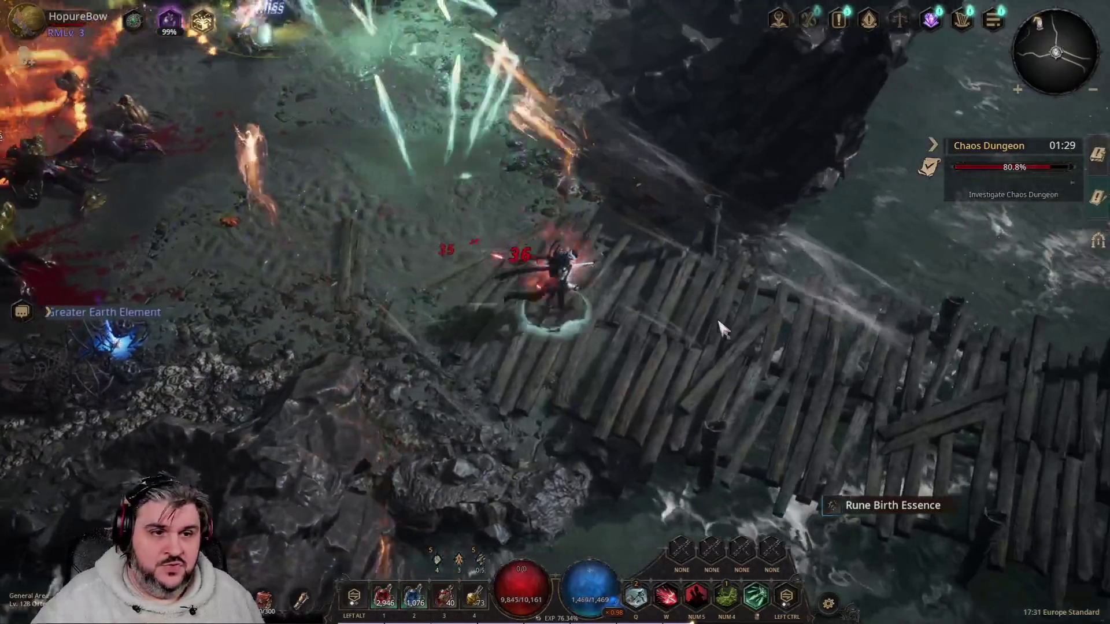
pyautogui.rightClick(750, 392)
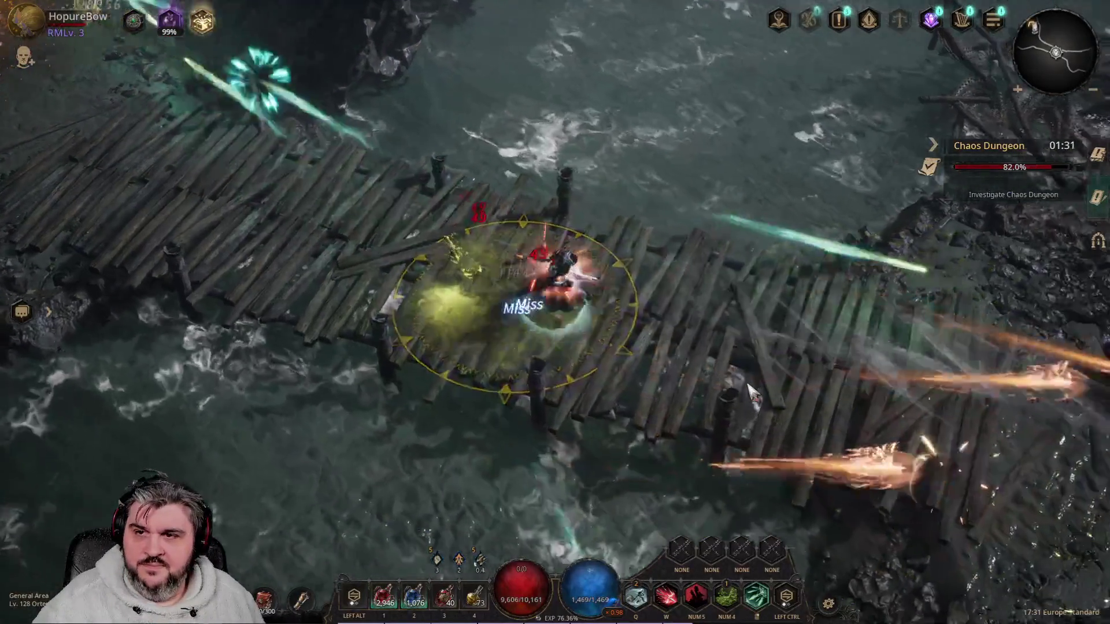
pyautogui.rightClick(772, 334)
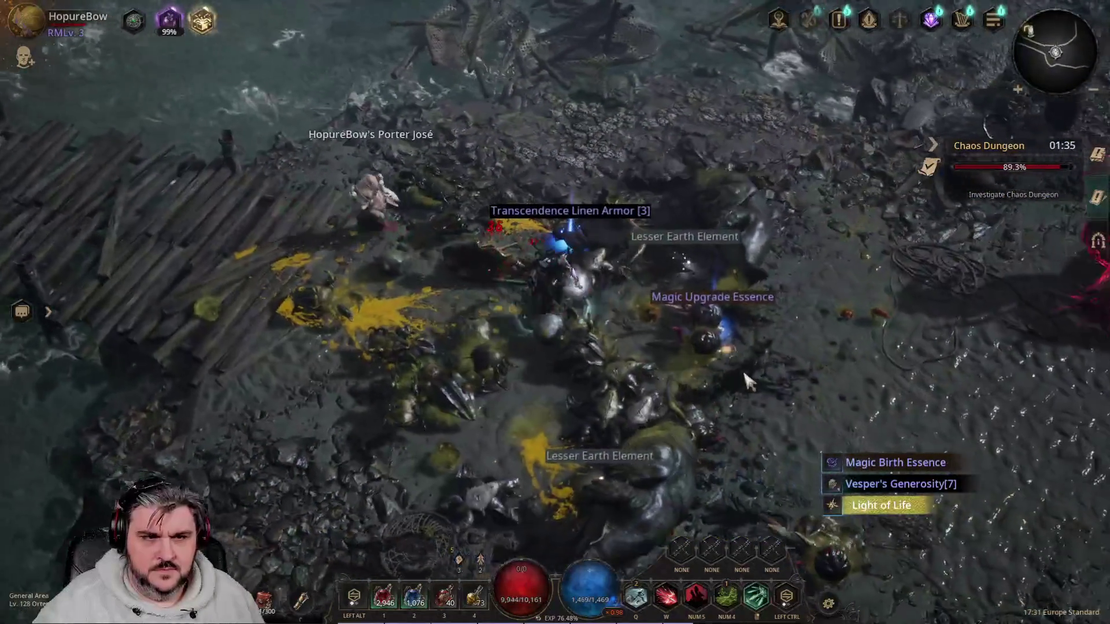
pyautogui.rightClick(746, 378)
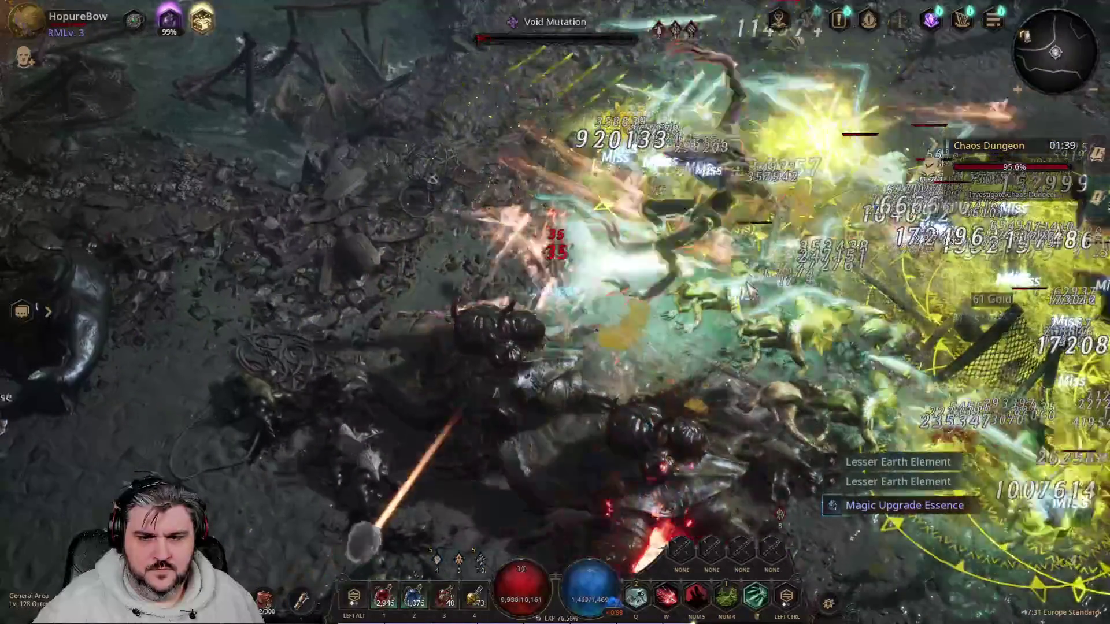
pyautogui.rightClick(677, 412)
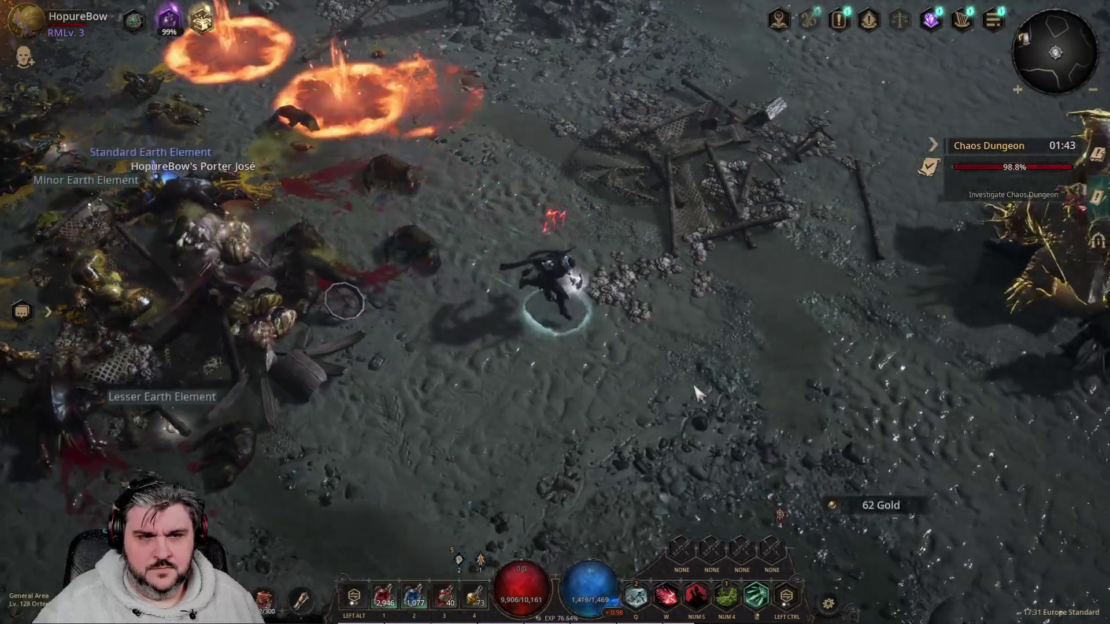
pyautogui.rightClick(681, 399)
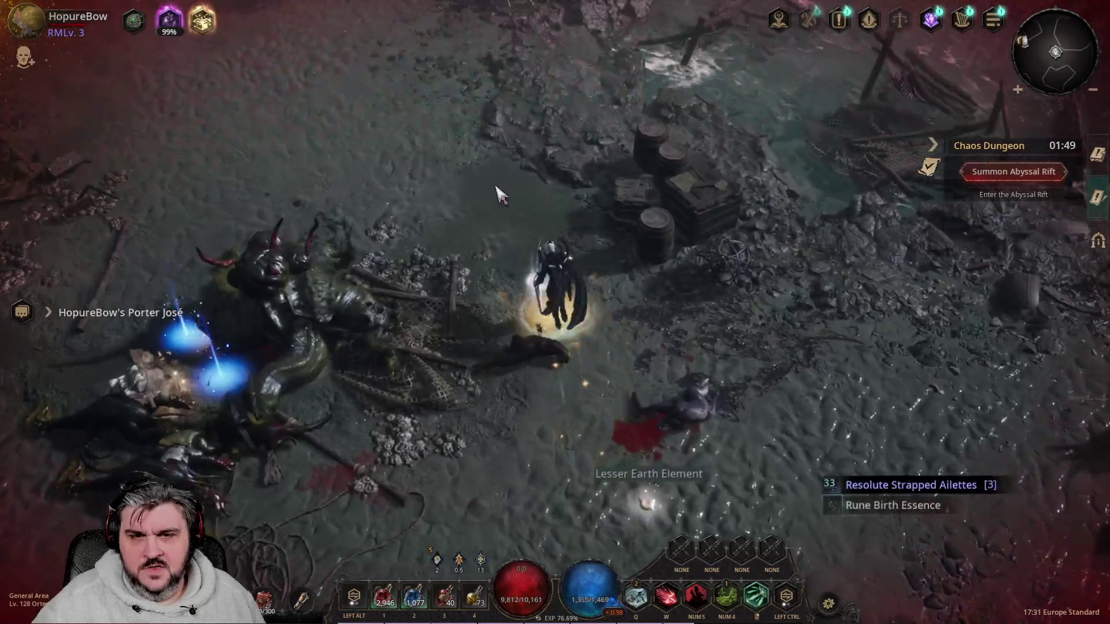
# Fight through the monster packs past the Cliffphant Host toward the Abyss Rift.
pyautogui.rightClick(482, 213)
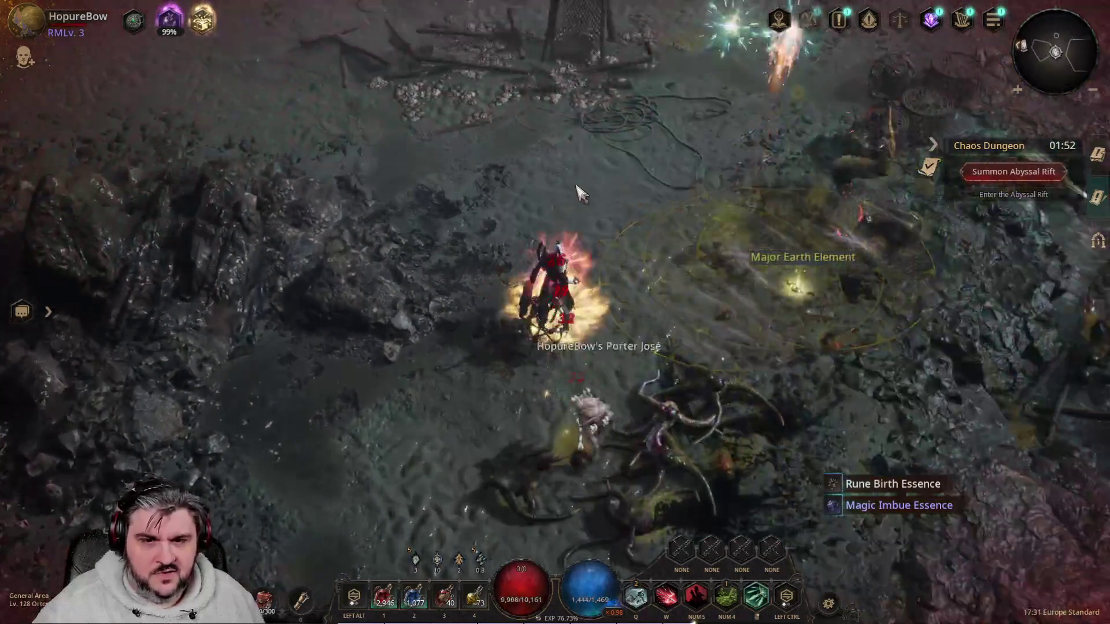
pyautogui.rightClick(627, 228)
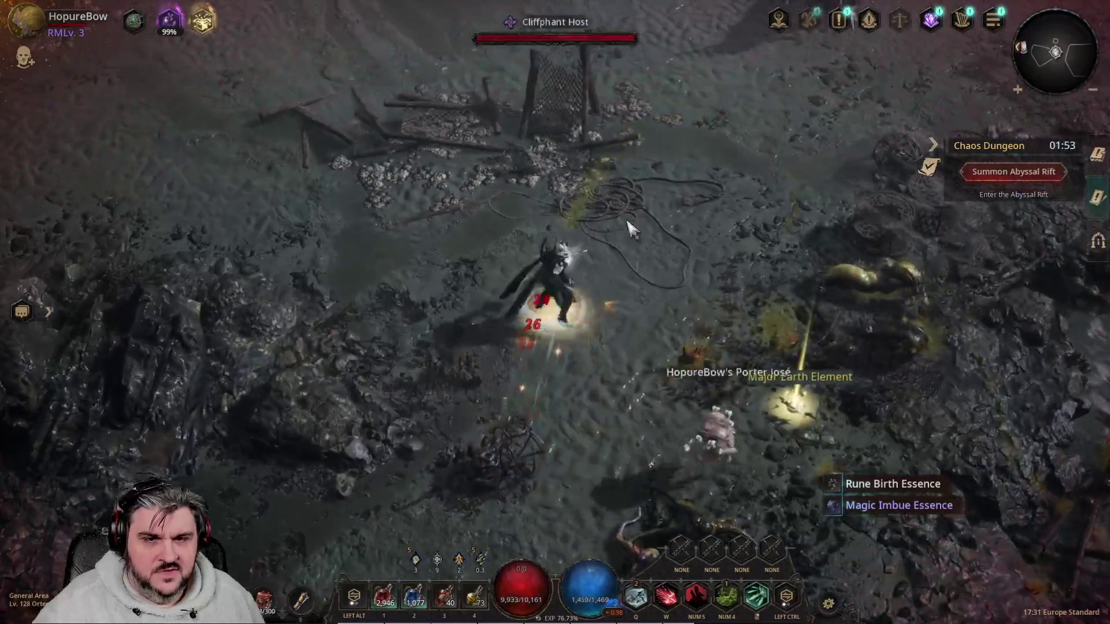
pyautogui.rightClick(695, 263)
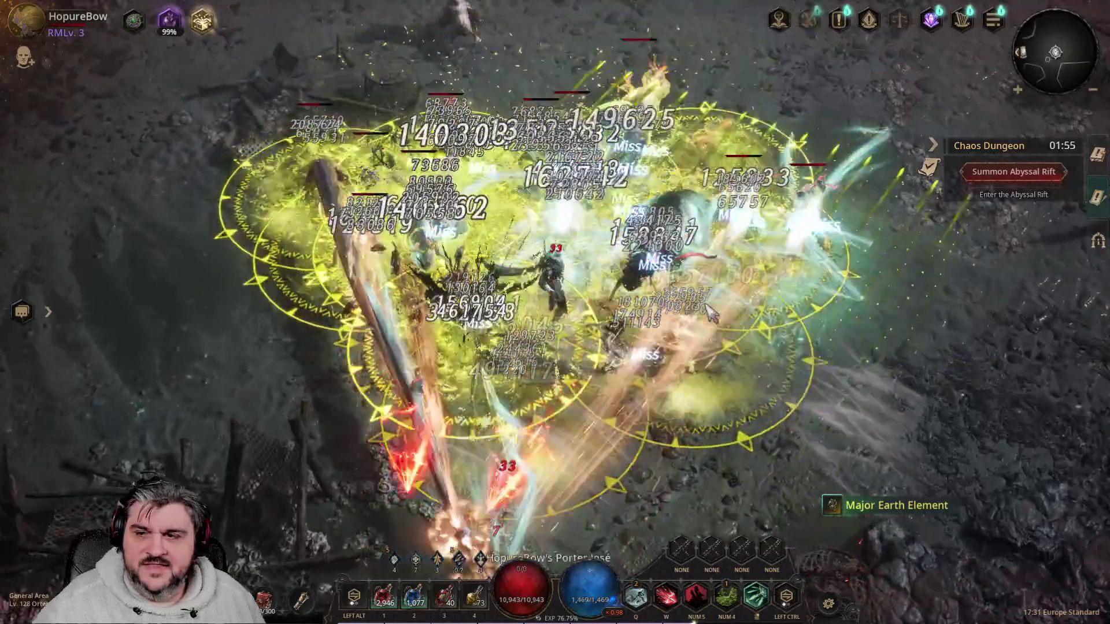
pyautogui.rightClick(610, 171)
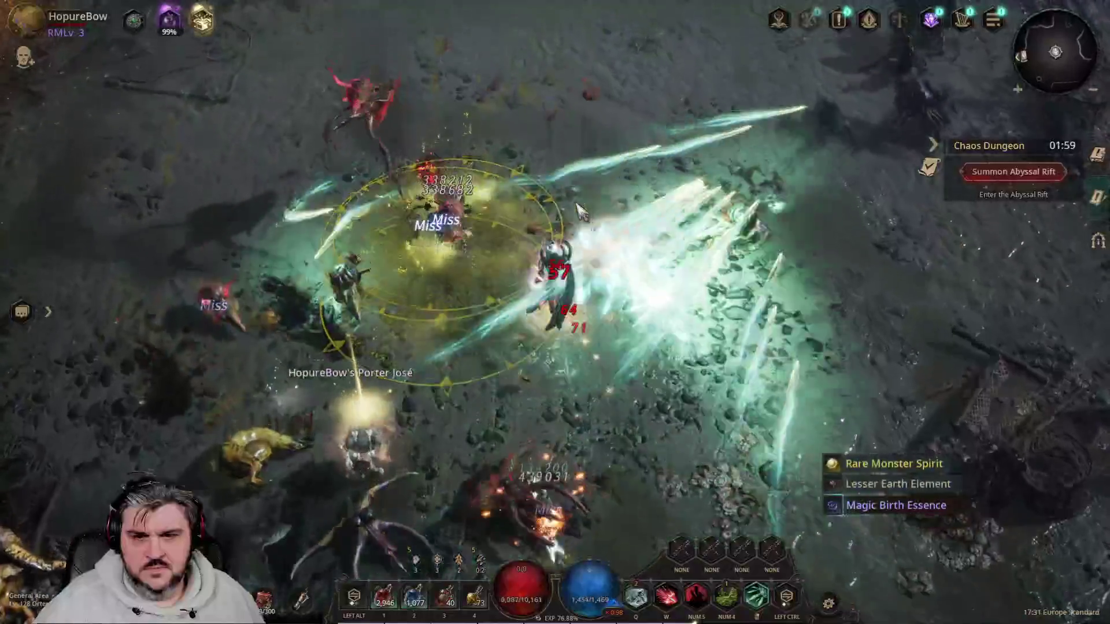
pyautogui.rightClick(580, 212)
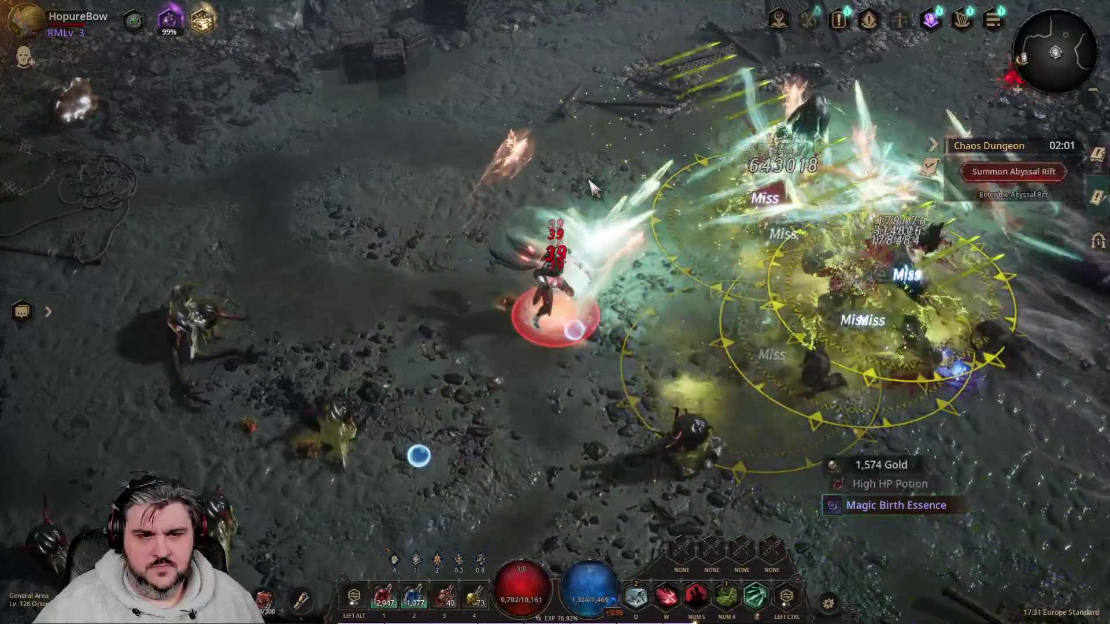
pyautogui.rightClick(592, 185)
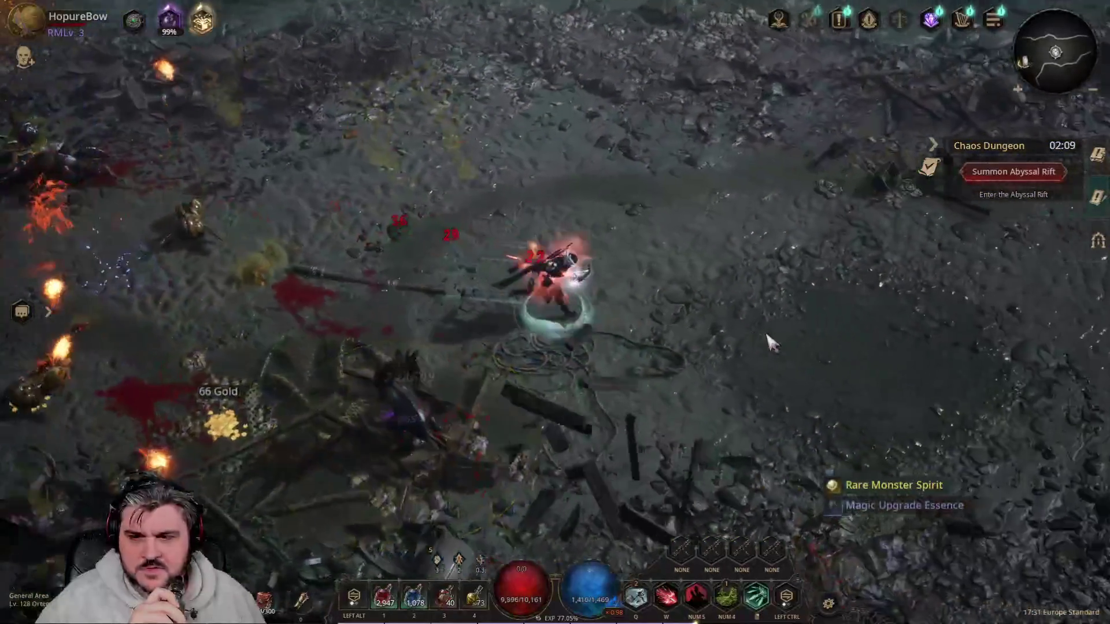
pyautogui.rightClick(786, 222)
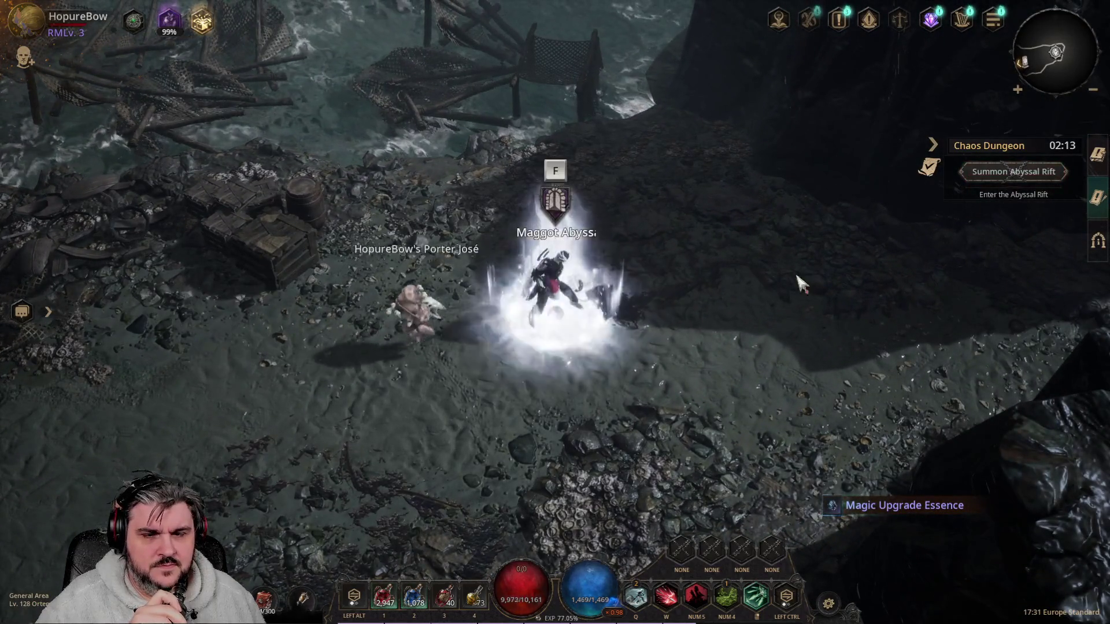
# Enter the Abyss Rift and kill the Chaos Boss with skill bursts.
pyautogui.press('f')
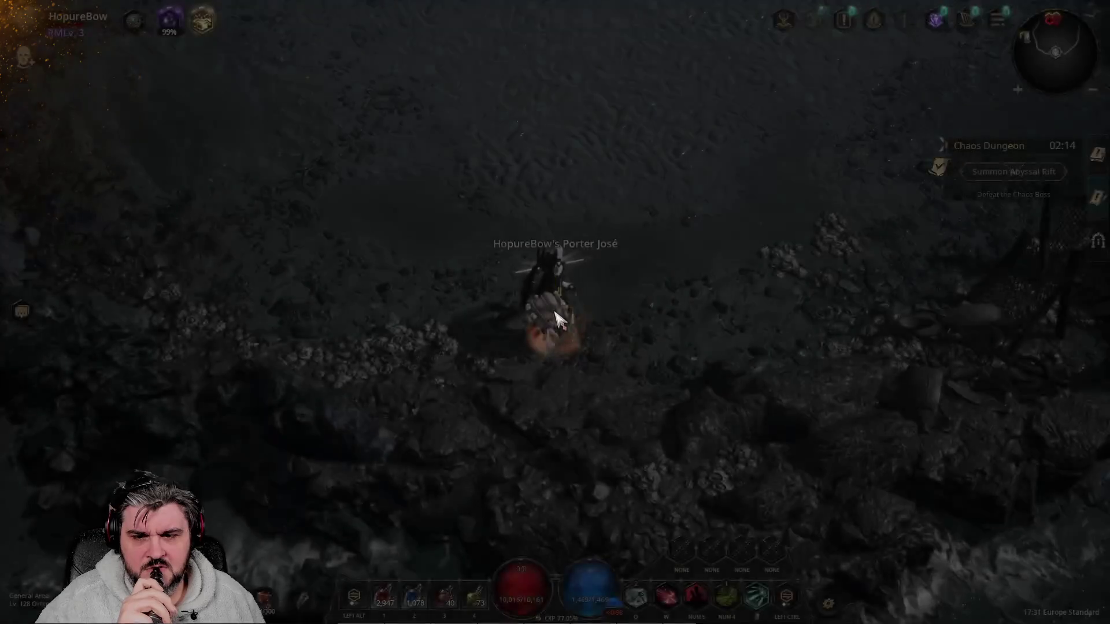
pyautogui.rightClick(496, 196)
pyautogui.press('KP_5')
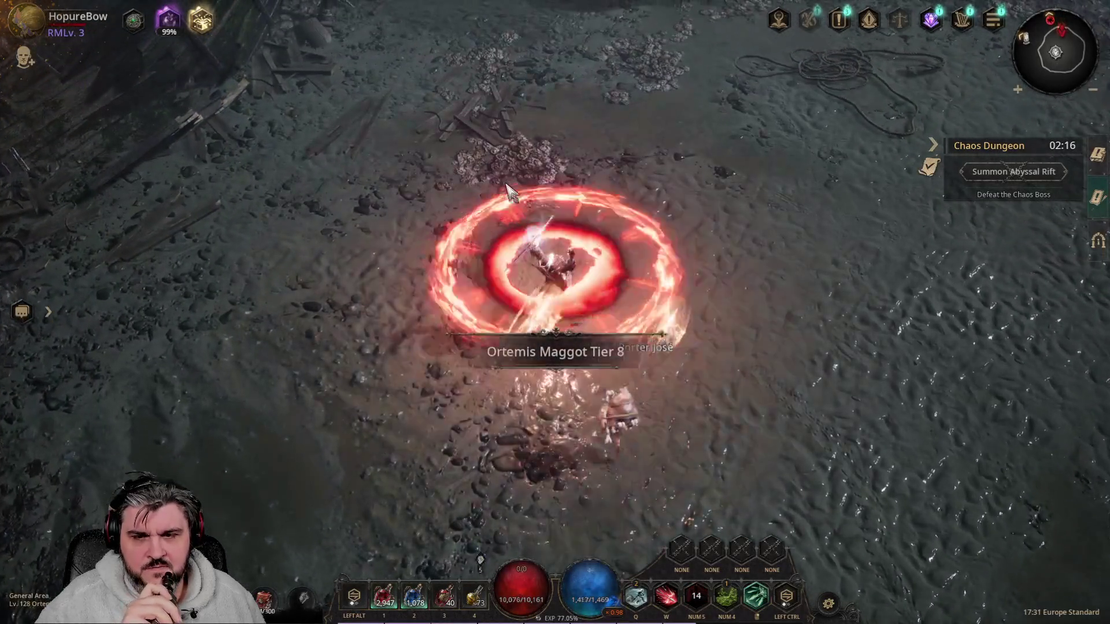
pyautogui.press('KP_4')
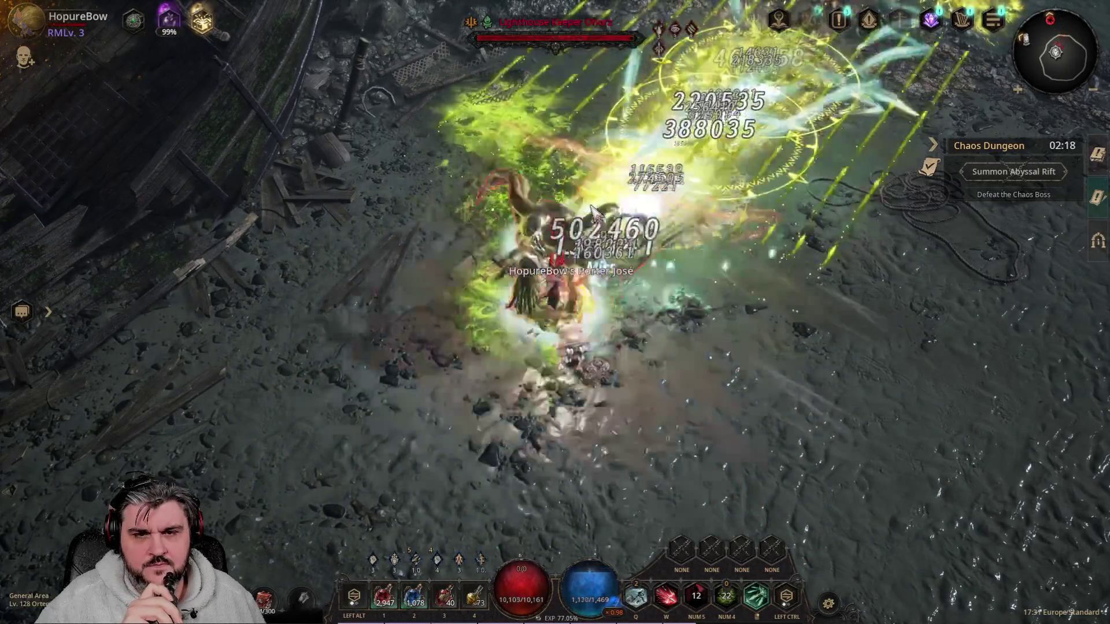
pyautogui.press('q')
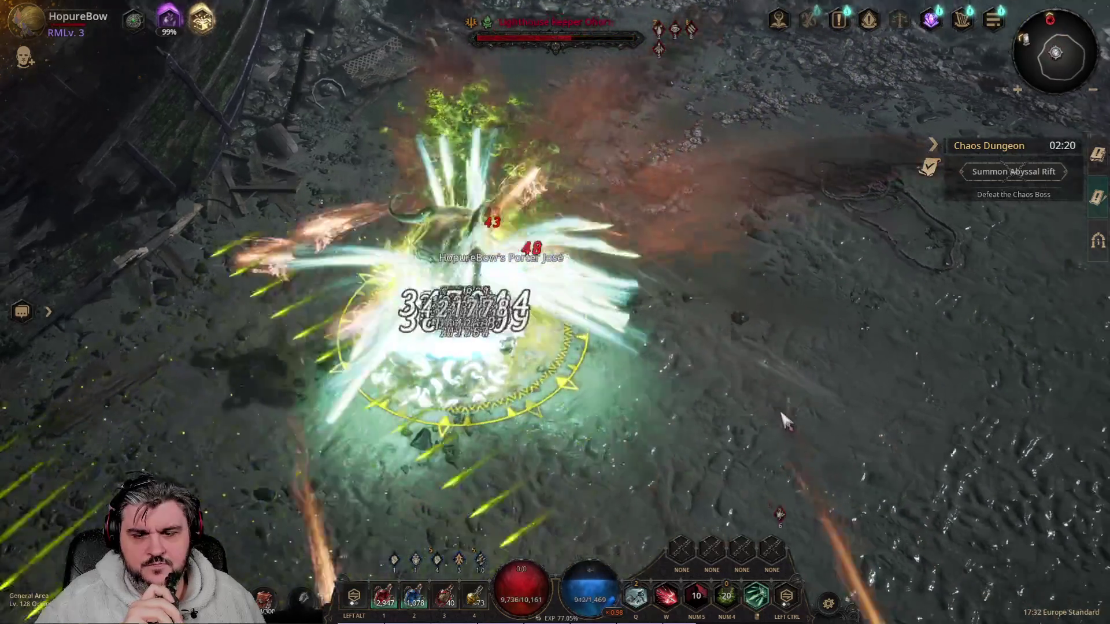
pyautogui.rightClick(751, 376)
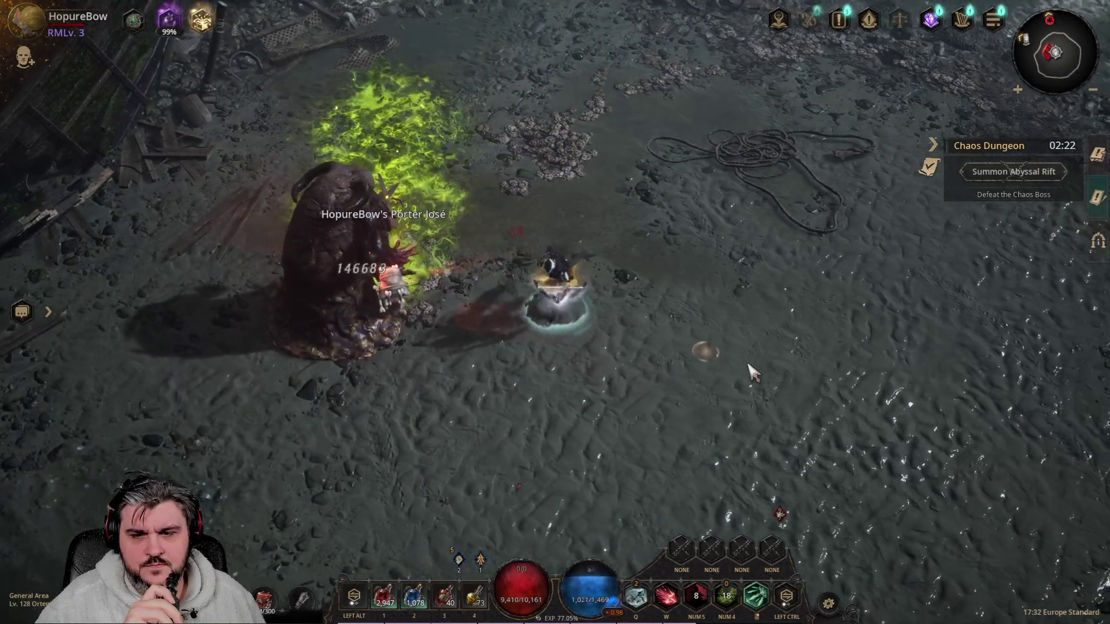
pyautogui.rightClick(431, 391)
pyautogui.press('q')
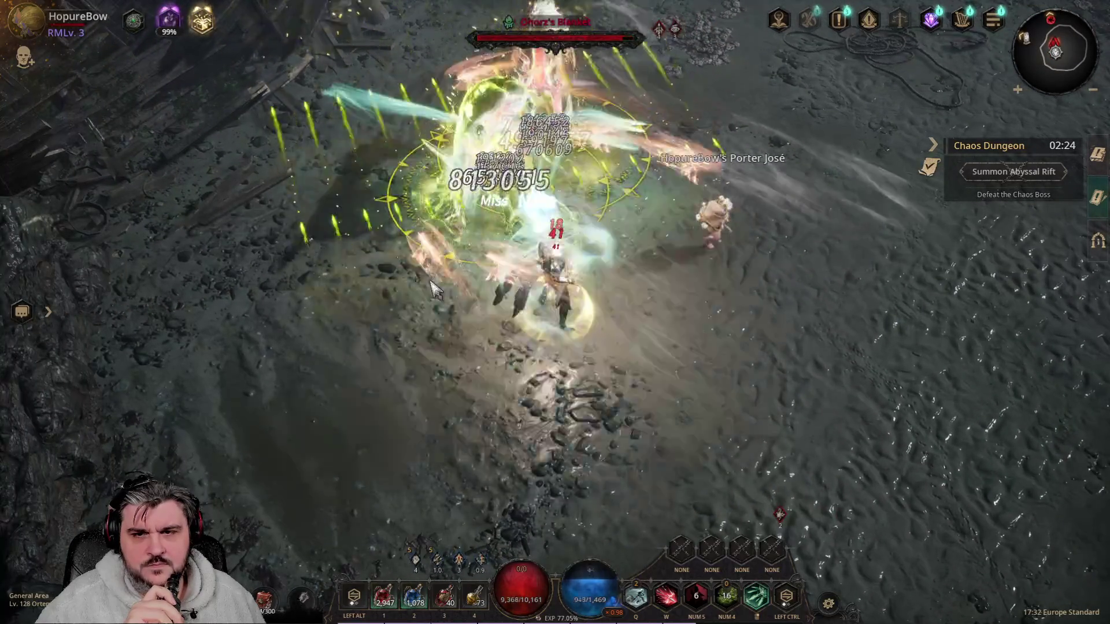
pyautogui.press('q')
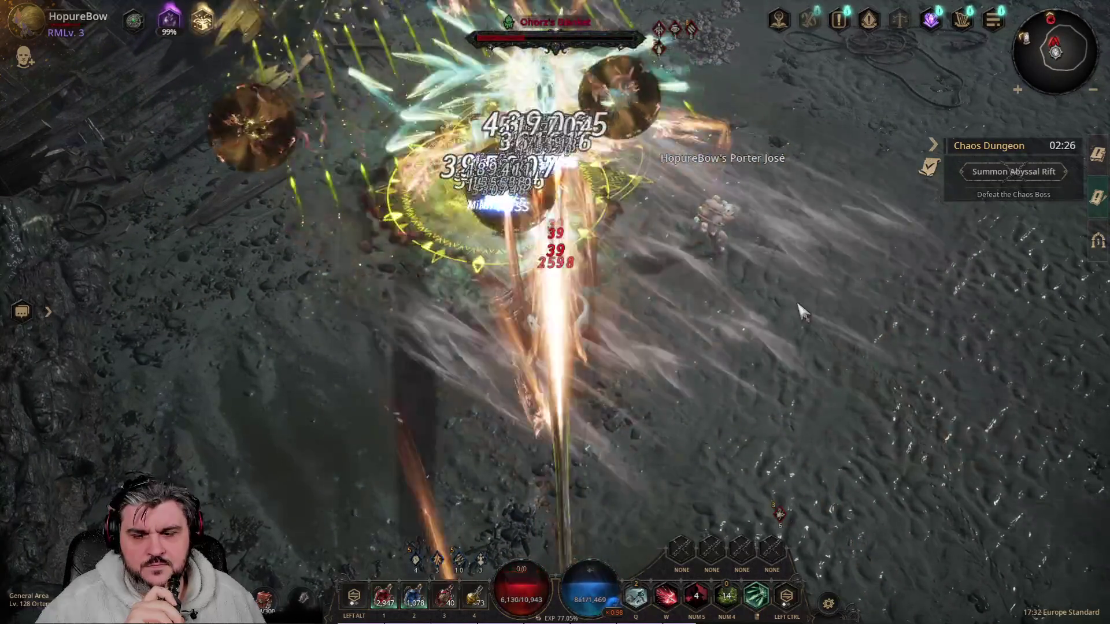
pyautogui.rightClick(751, 243)
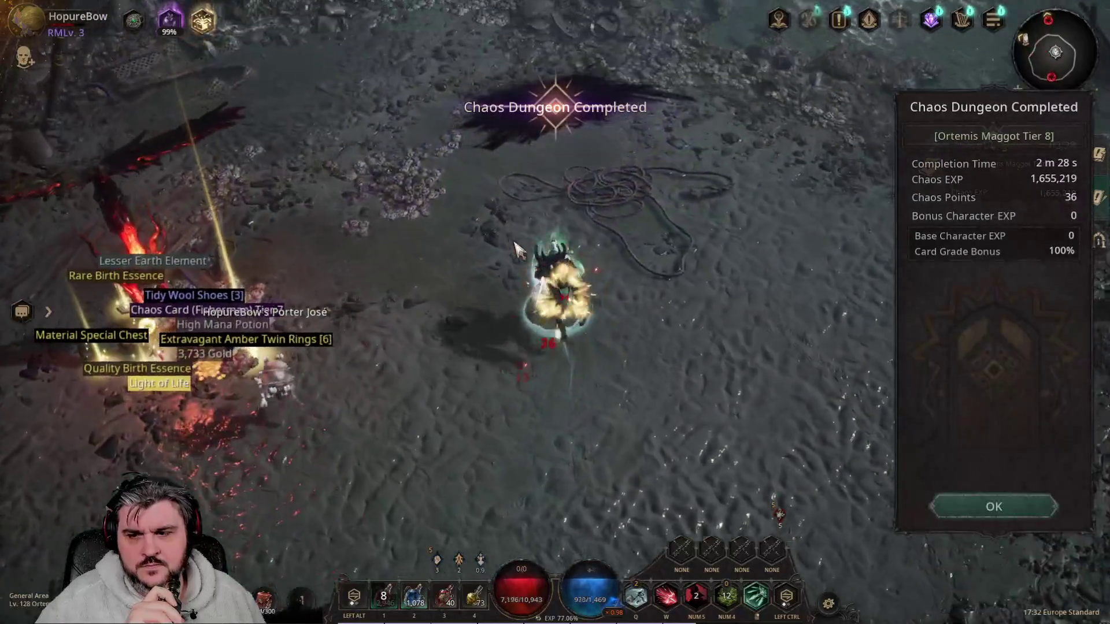
# Pick up the loot pile, close the completion results, and swap to the other skill set.
pyautogui.rightClick(144, 324)
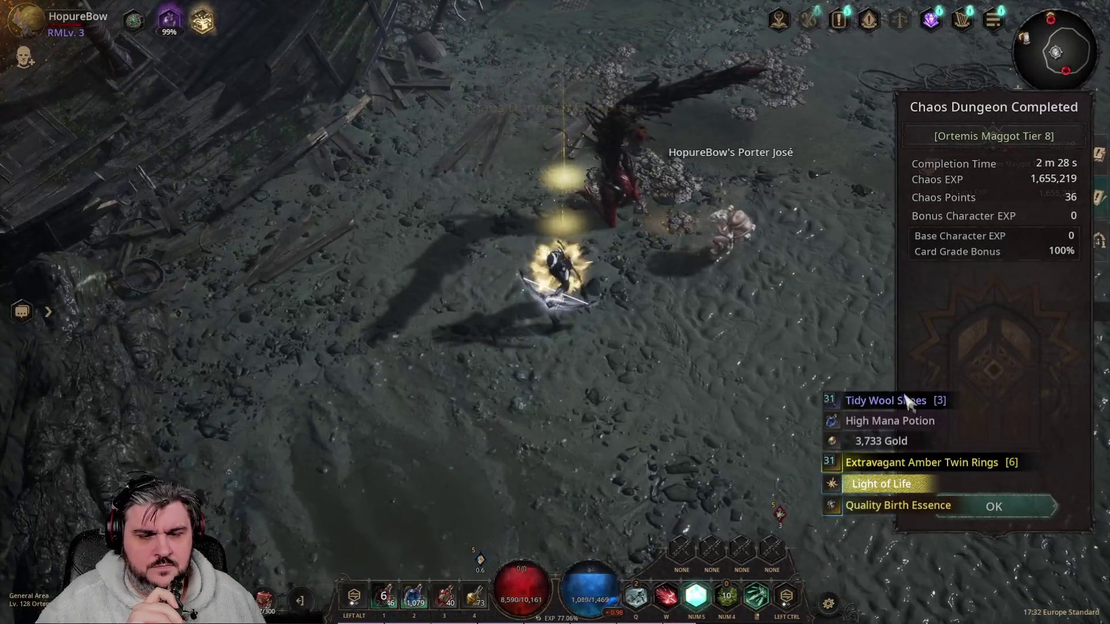
pyautogui.click(1015, 507)
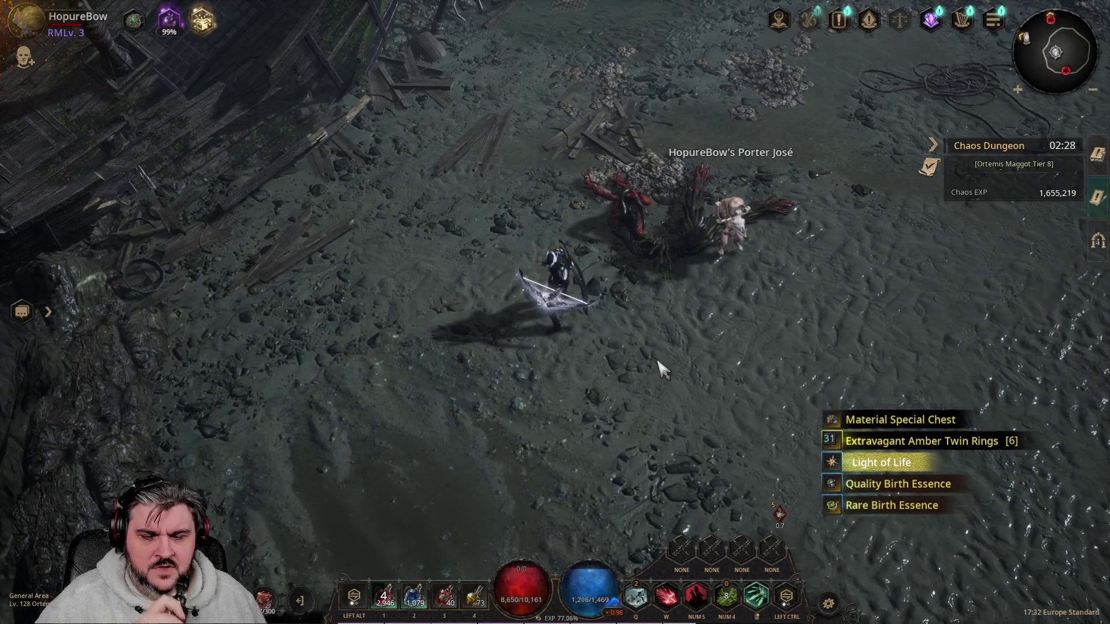
pyautogui.moveTo(445, 590)
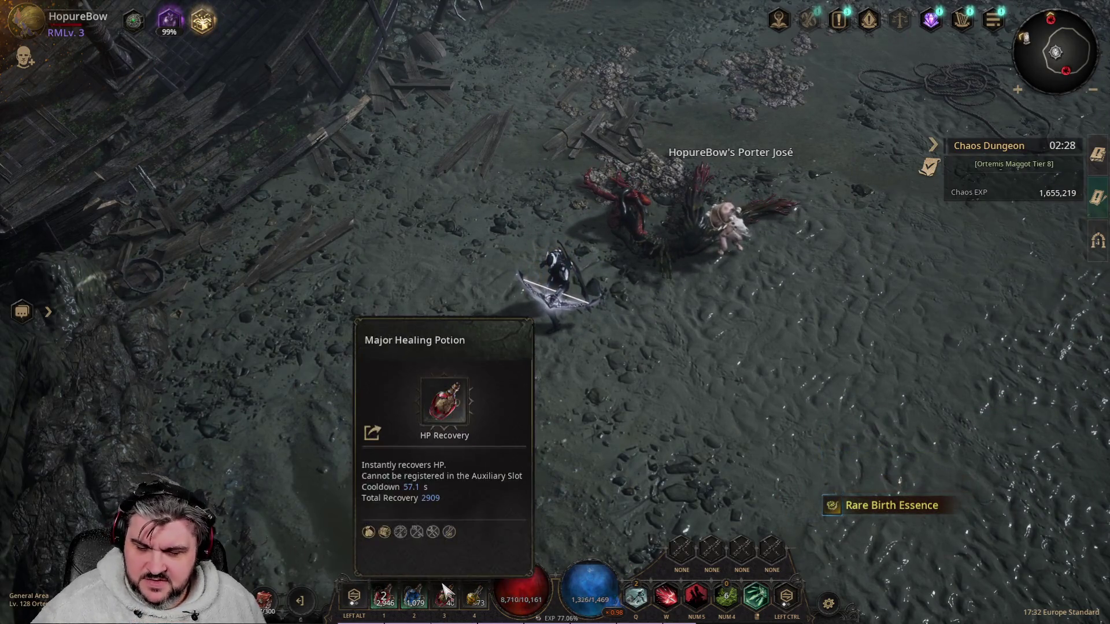
pyautogui.click(795, 604)
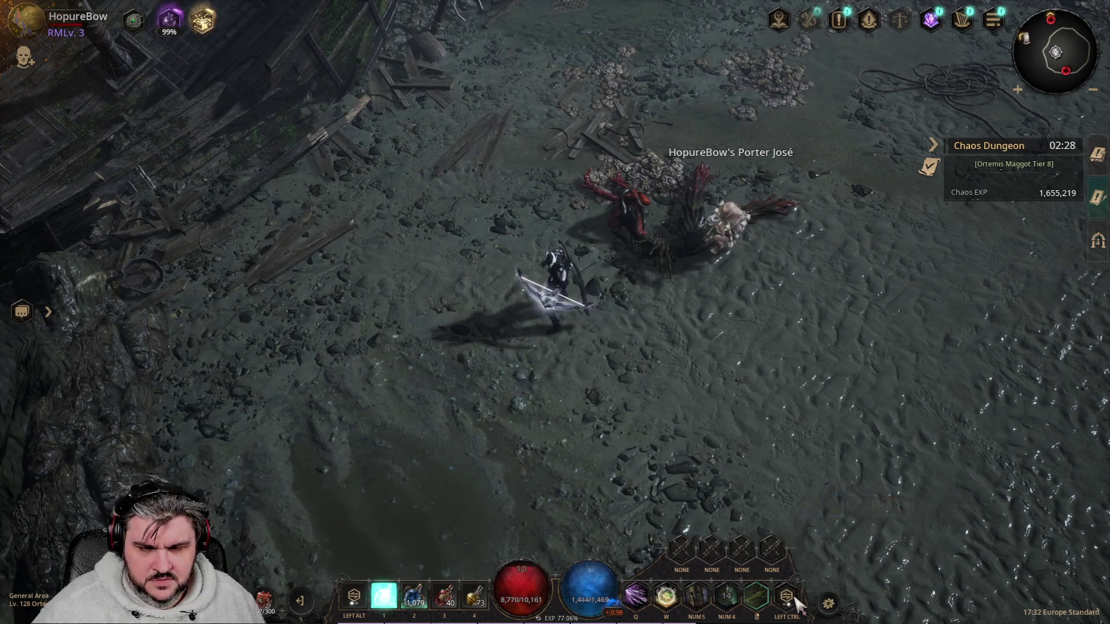
# Cast Seal of Condensed Elements, swap skill sets back, and leave the Chaos Dungeon.
pyautogui.press('w')
pyautogui.moveTo(650, 609)
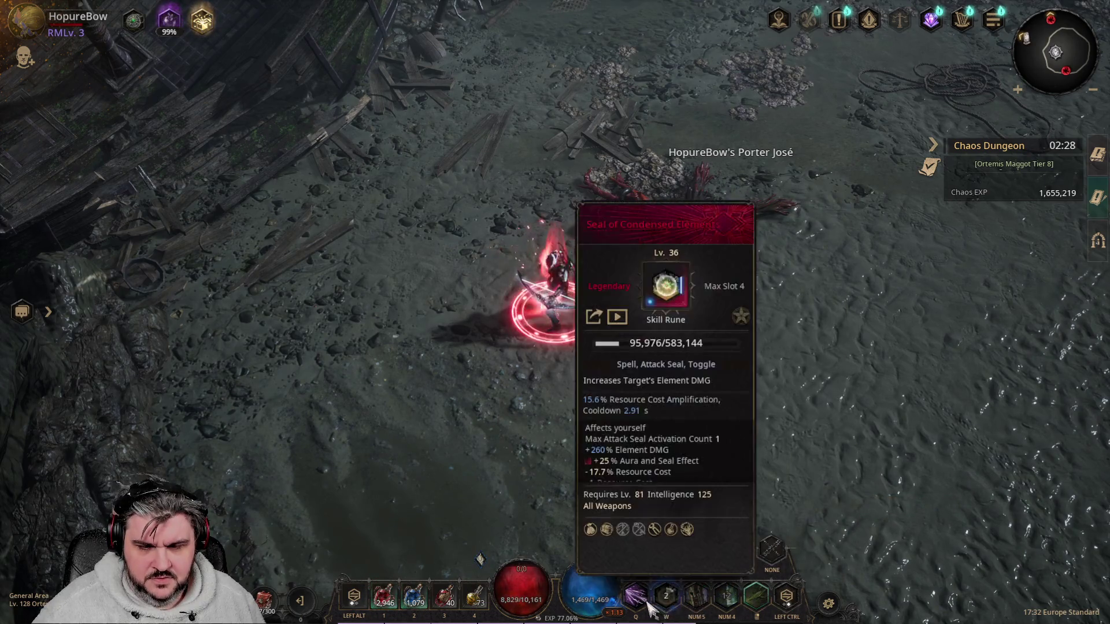
pyautogui.click(785, 601)
pyautogui.moveTo(459, 609)
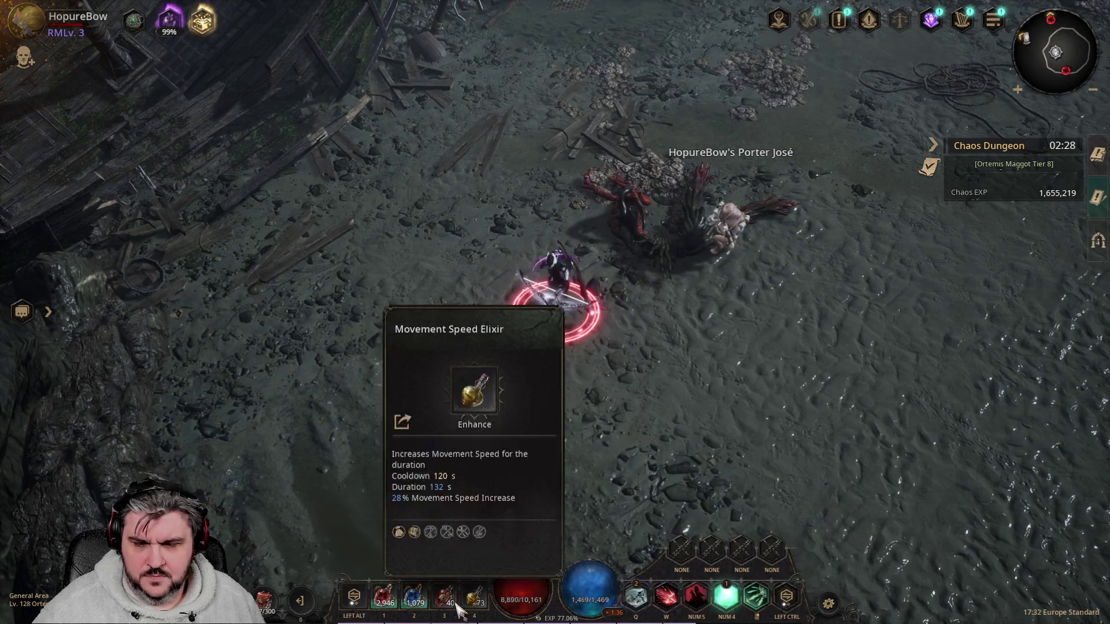
pyautogui.click(301, 598)
pyautogui.click(615, 414)
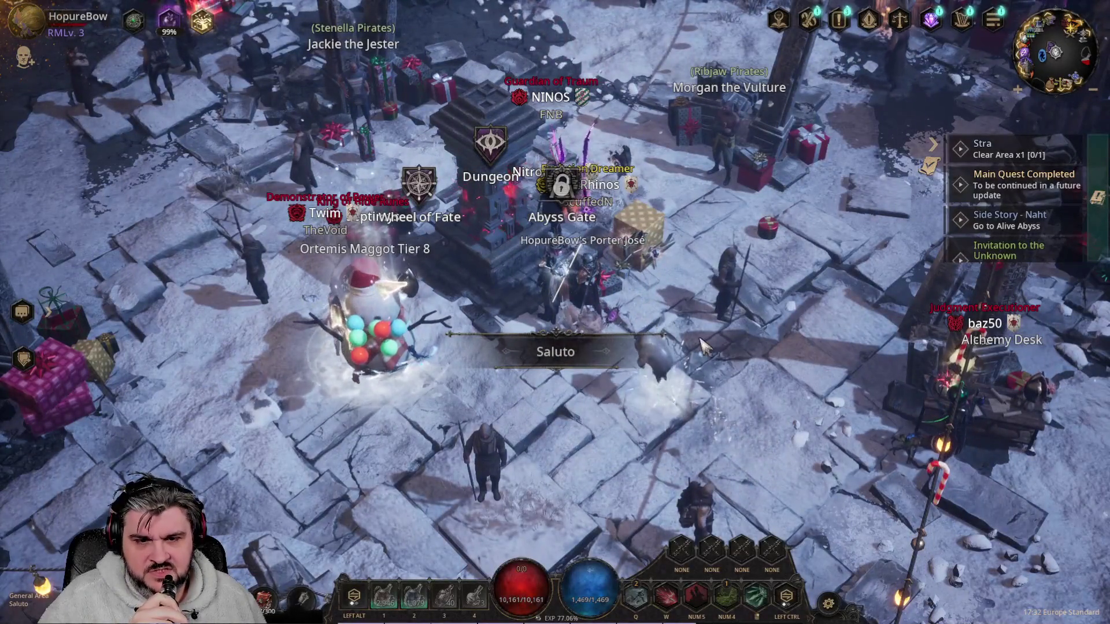
# Run back across the snowy town square to the Chaos Statue and open its Dungeon entrance.
pyautogui.click(641, 317)
pyautogui.click(508, 231)
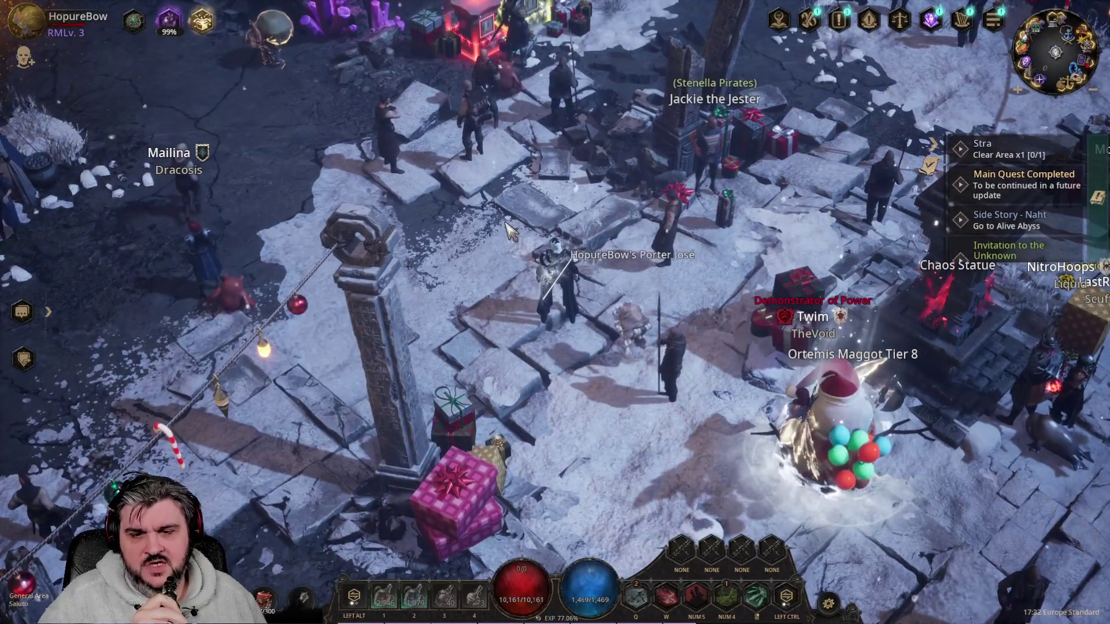
pyautogui.click(670, 297)
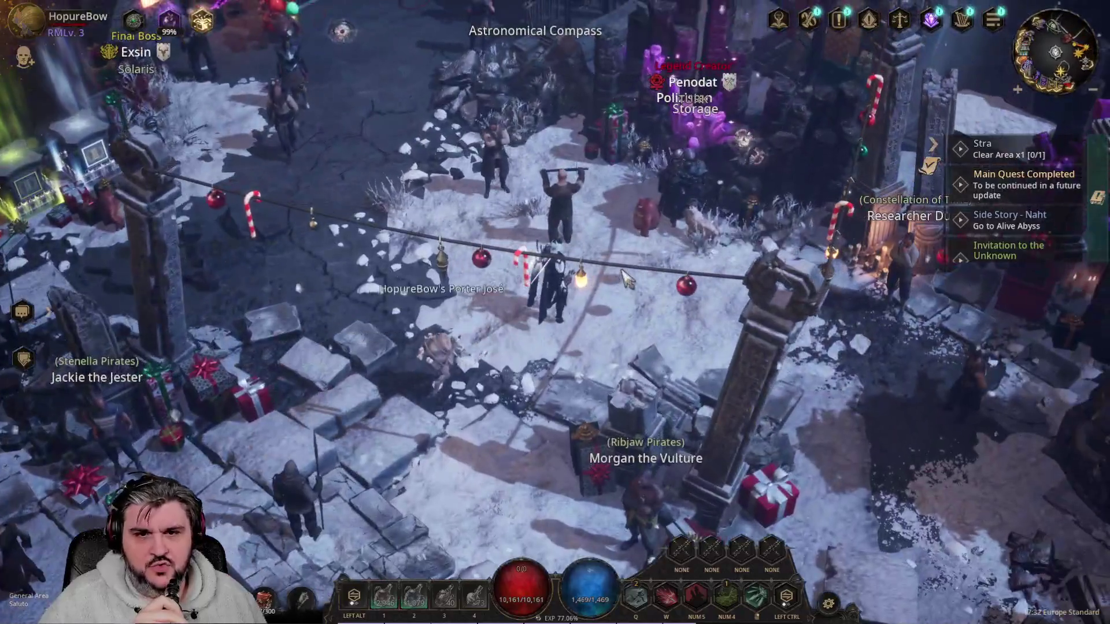
pyautogui.click(490, 383)
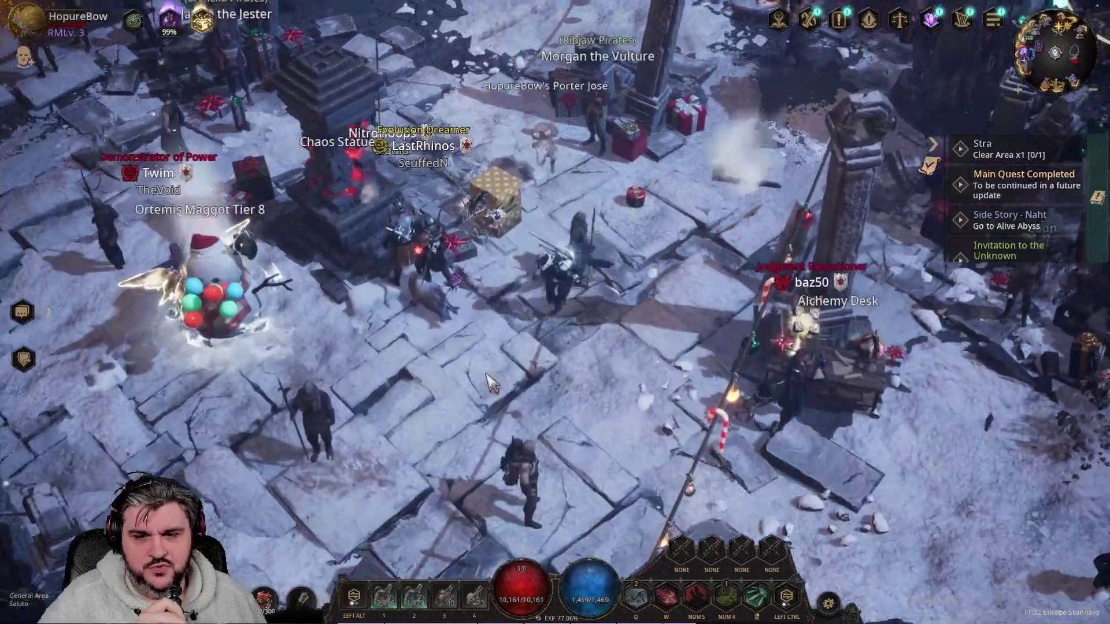
pyautogui.click(430, 248)
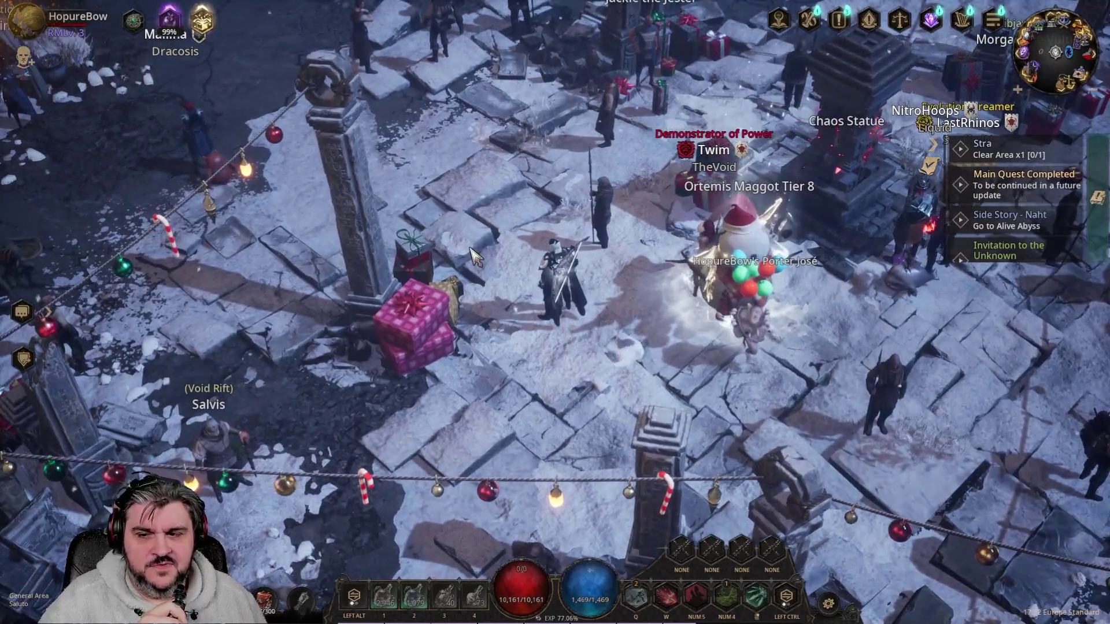
pyautogui.click(552, 245)
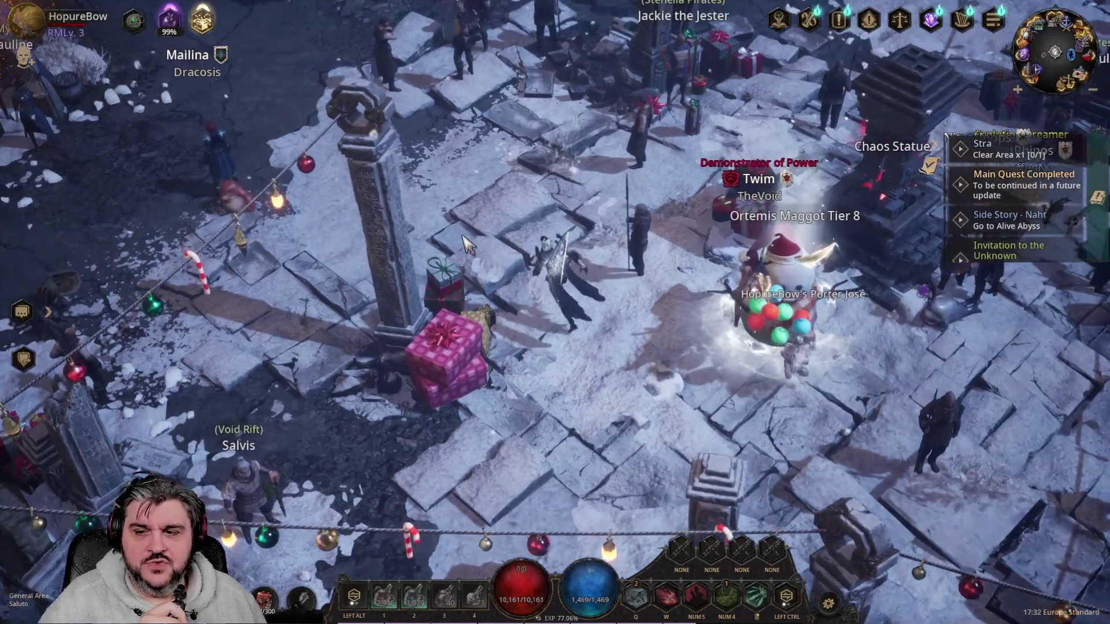
pyautogui.click(552, 246)
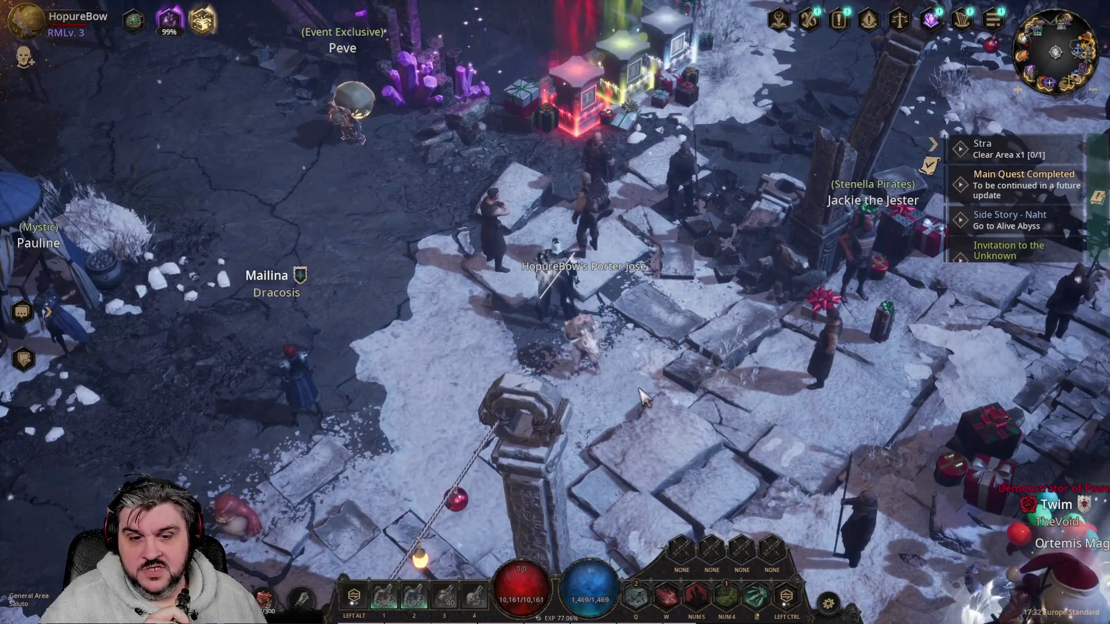
pyautogui.click(650, 403)
pyautogui.click(557, 235)
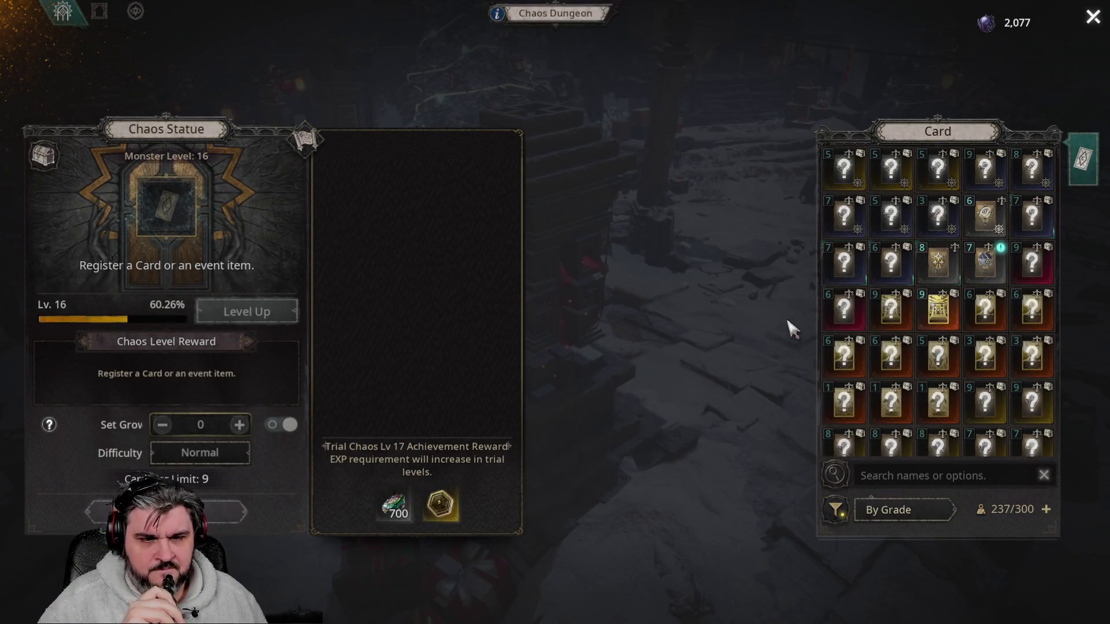
# Register the Tier 9 Lamp Chaos Card in the statue and increase its growth level.
pyautogui.click(985, 402)
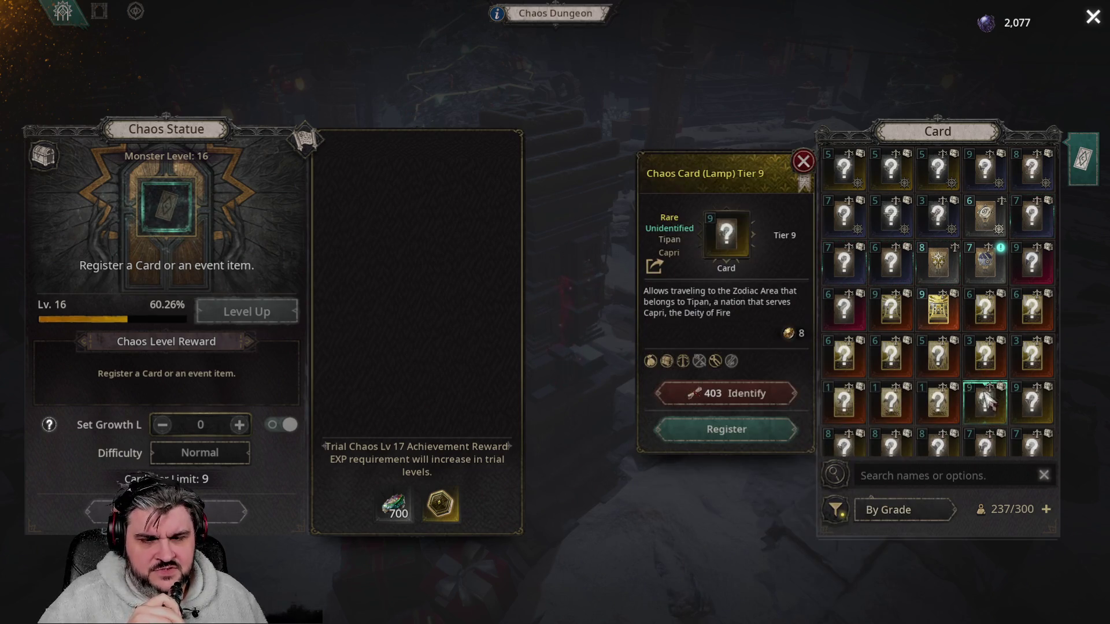
pyautogui.click(741, 437)
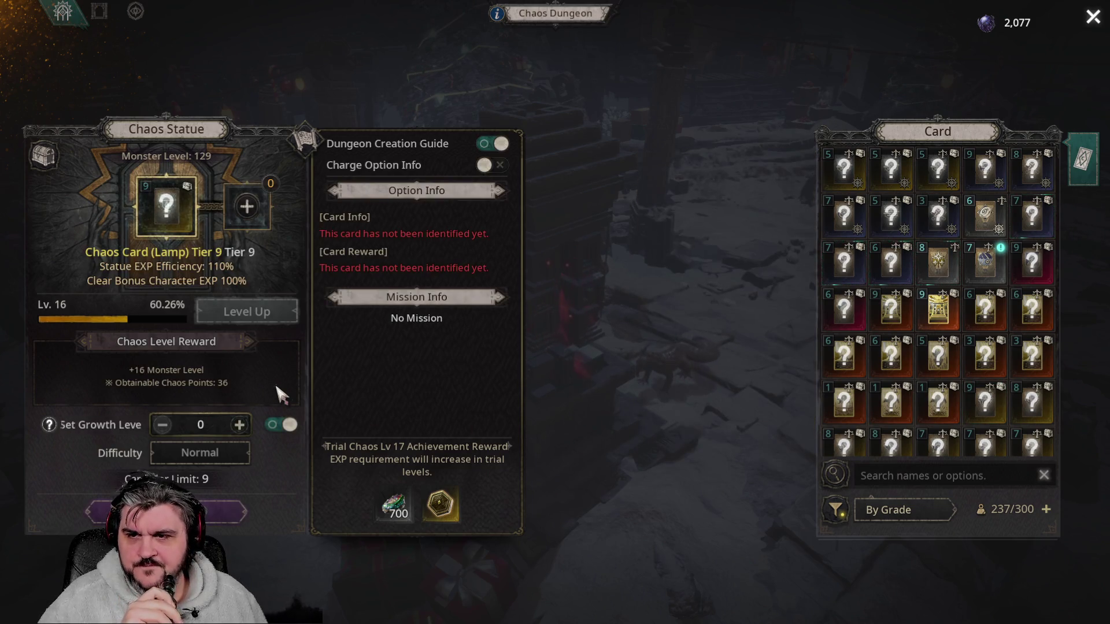
pyautogui.click(239, 425)
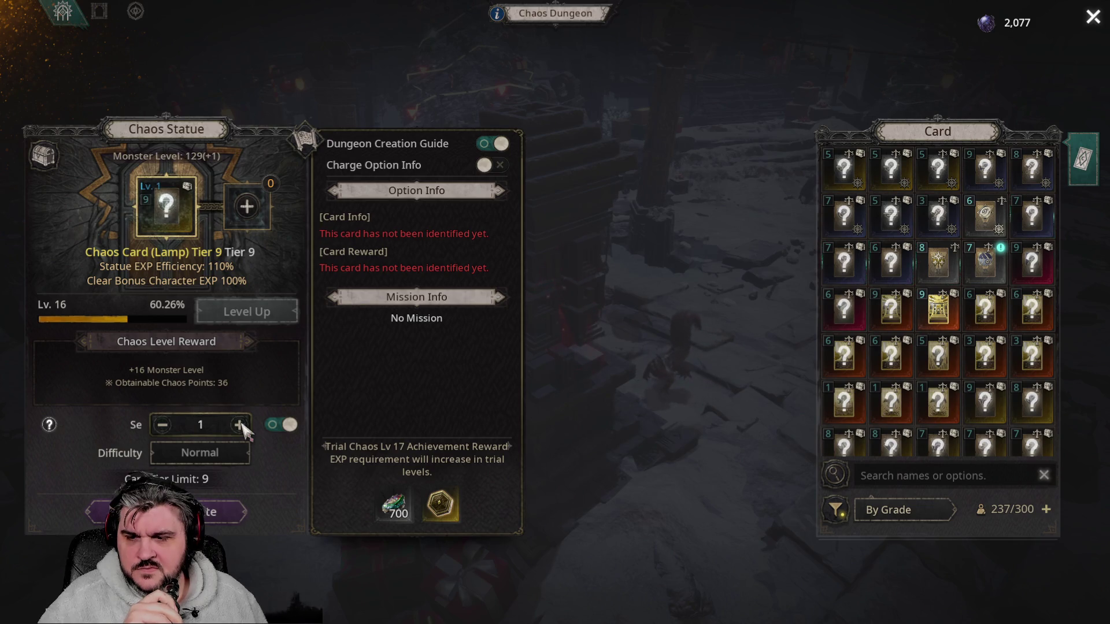
pyautogui.click(239, 425)
pyautogui.click(239, 425)
pyautogui.click(239, 425)
pyautogui.click(239, 425)
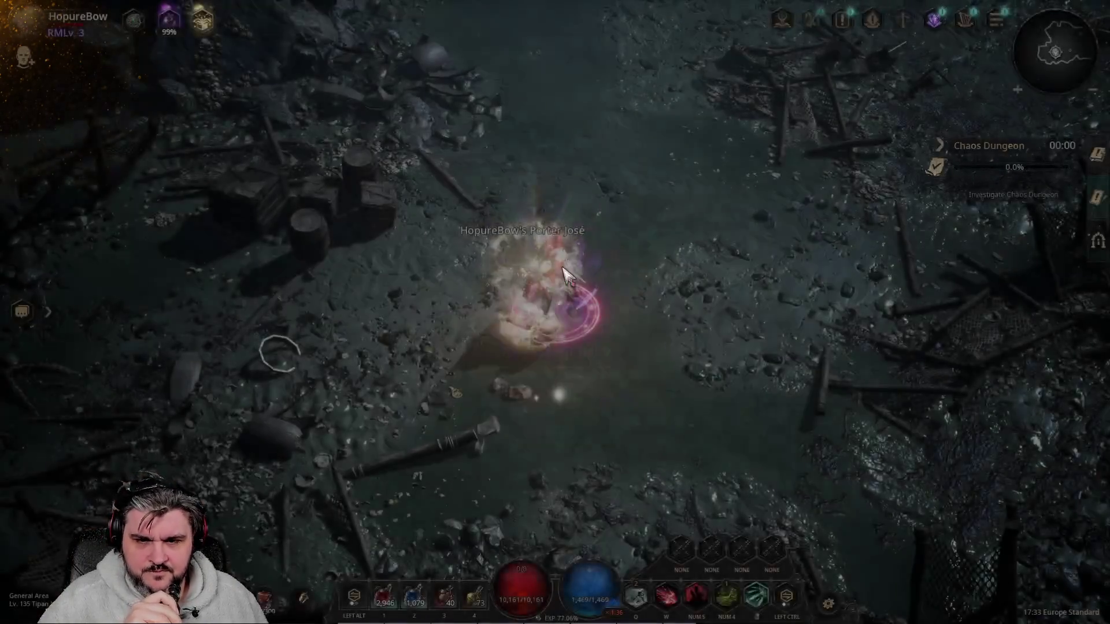
# Move the character forward into the new Tipan Lamp Tier 9 dungeon.
pyautogui.click(598, 184)
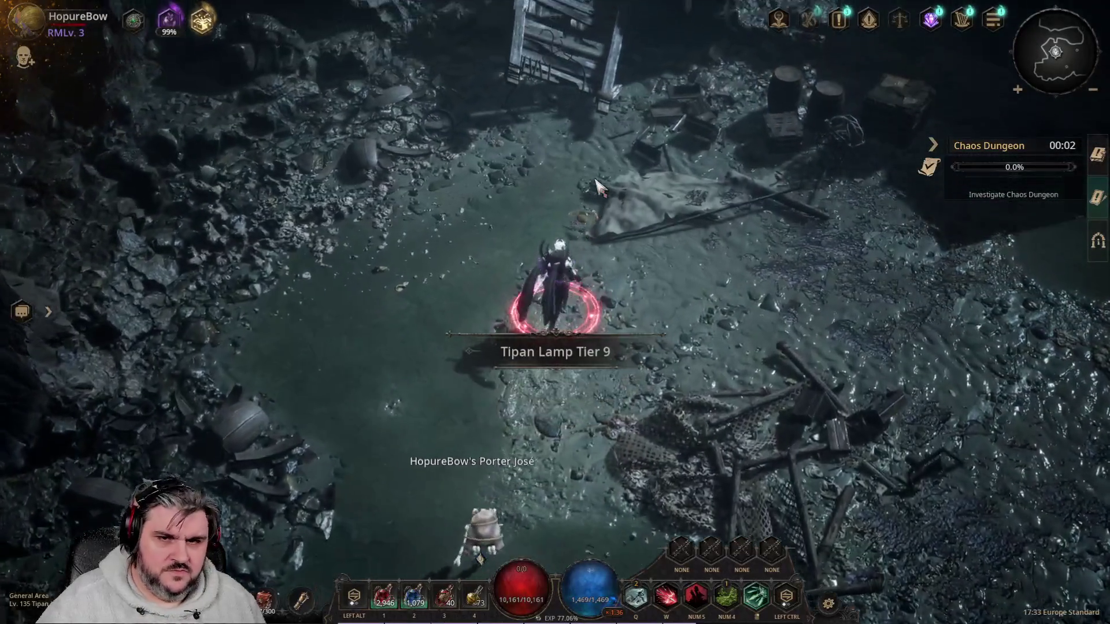